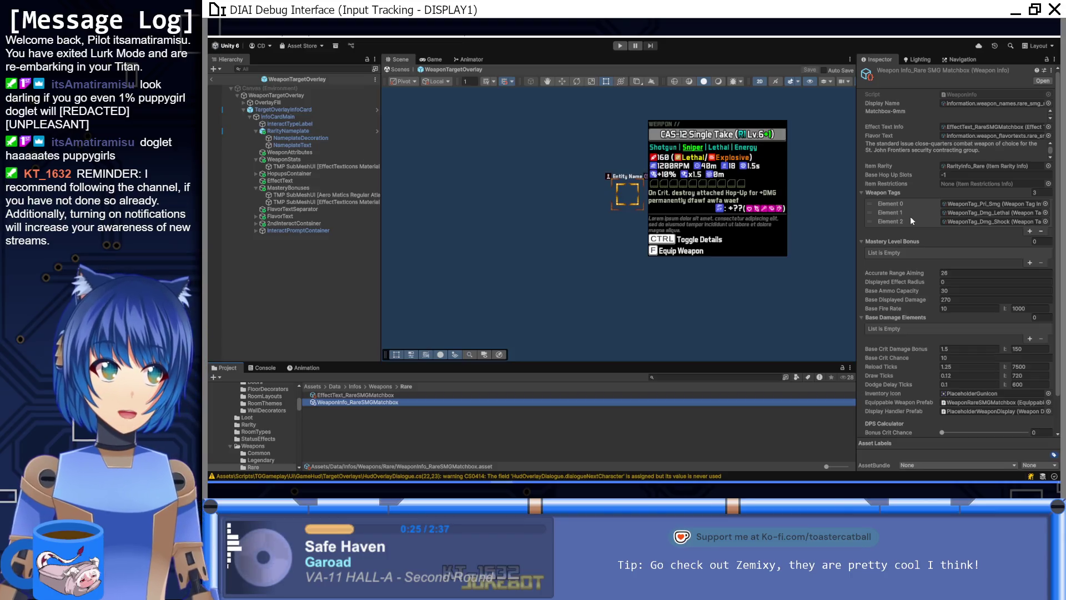
Step: Open the Uncommon weapons folder and select WeaponInfo_UncommonThrowingBrick
click(382, 386)
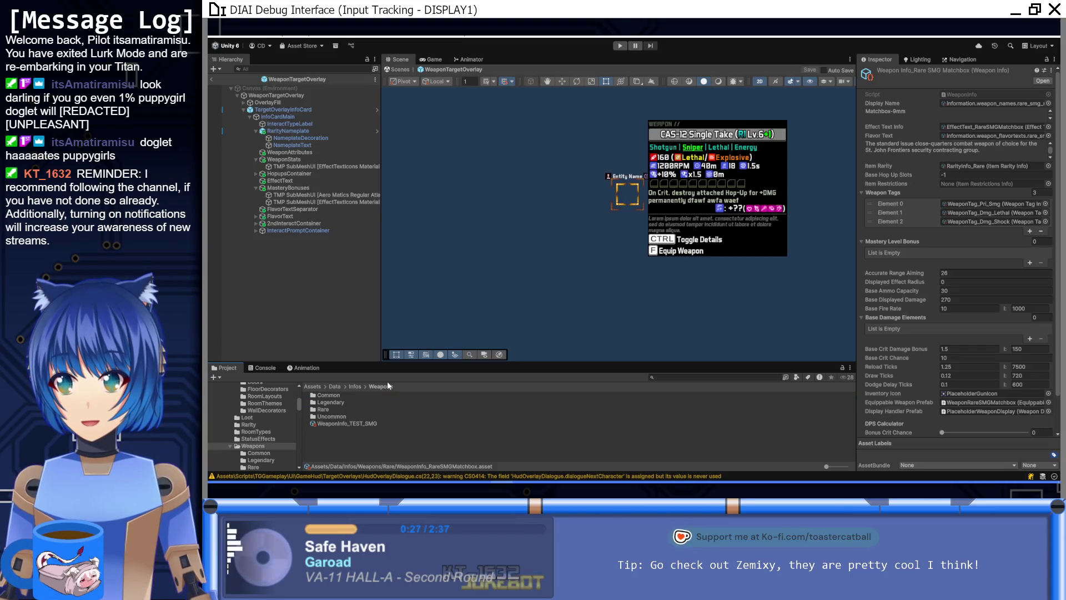
double_click(355, 416)
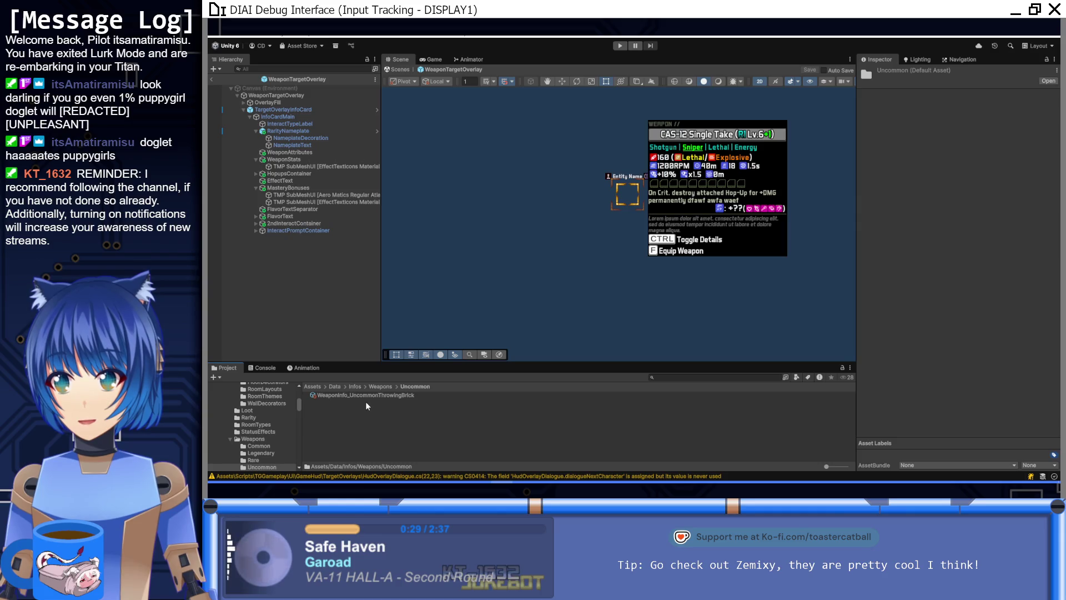
click(376, 395)
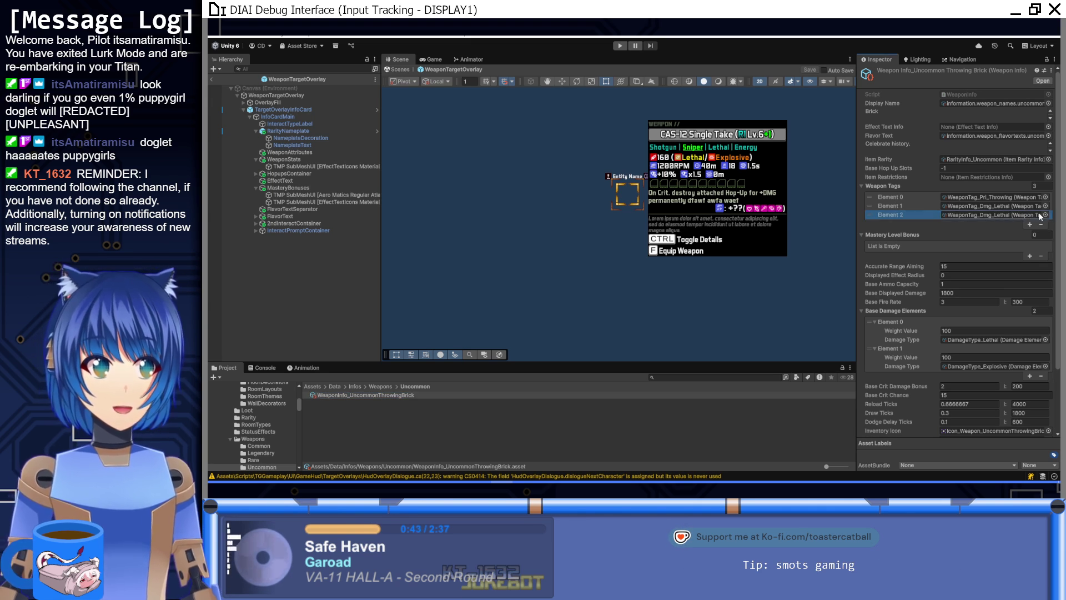
Step: Set Weapon Tags Element 2 to WeaponTag_Dmg_Energy and locate that tag asset in the project
click(1045, 212)
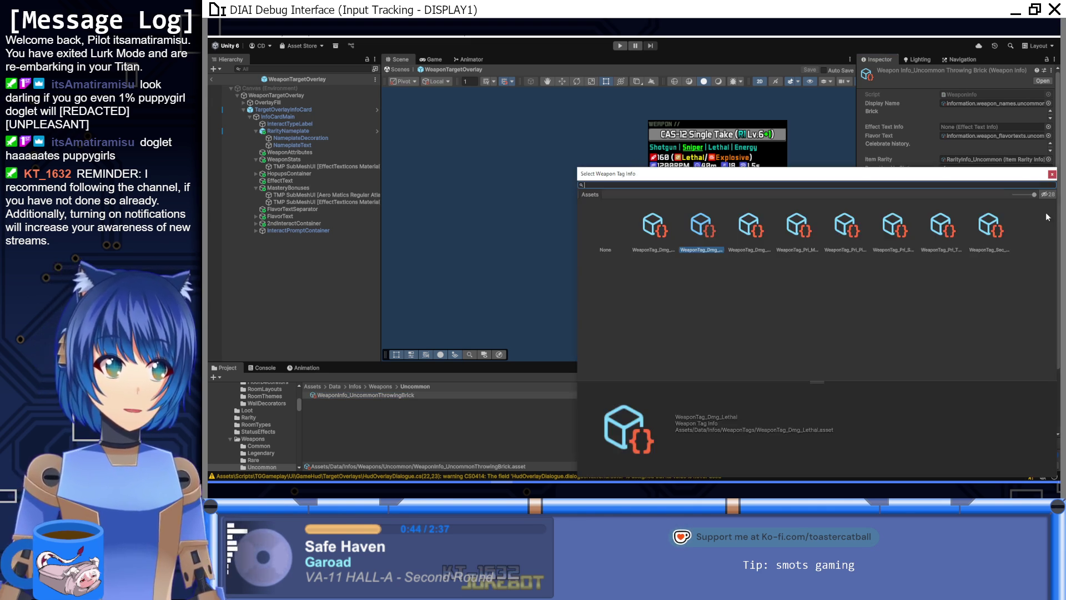
click(747, 235)
click(656, 250)
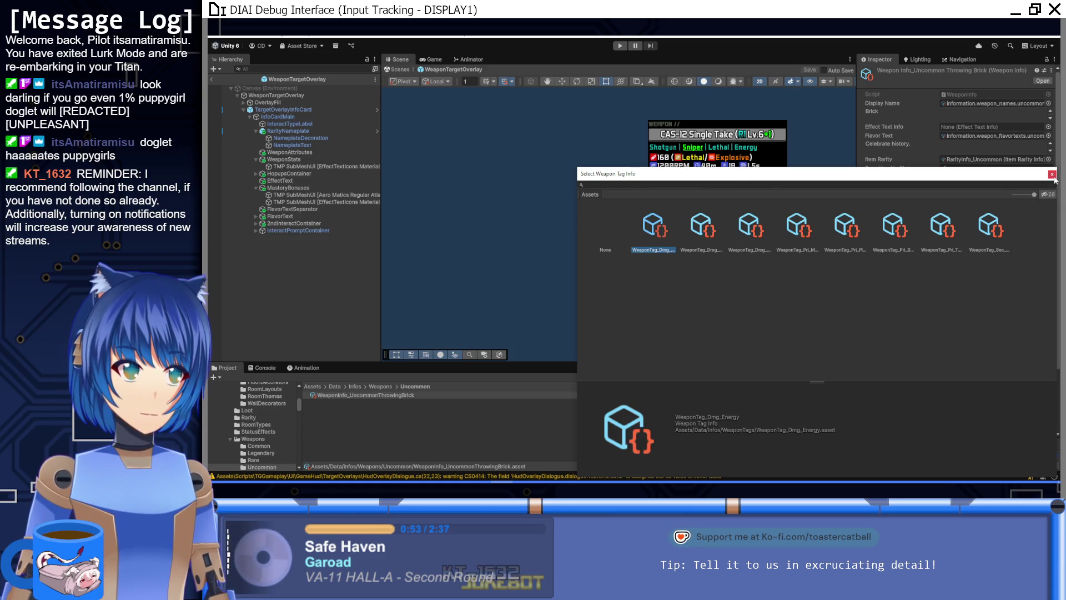
key(Return)
click(993, 214)
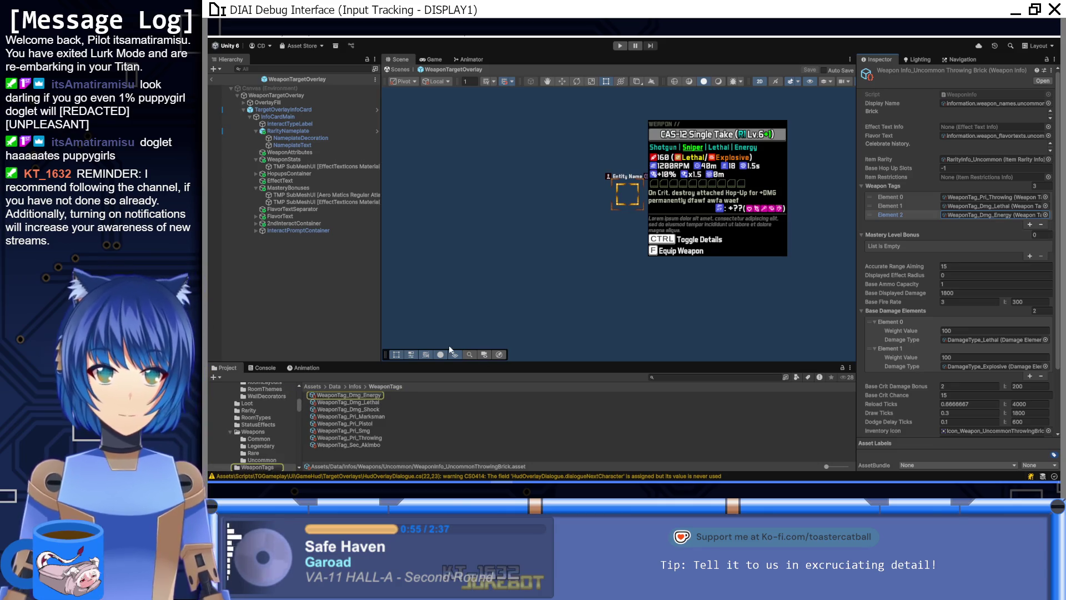
Step: Duplicate WeaponTag_Dmg_Lethal and rename the copy WeaponTag_Dmg_Explosive
click(375, 396)
click(376, 402)
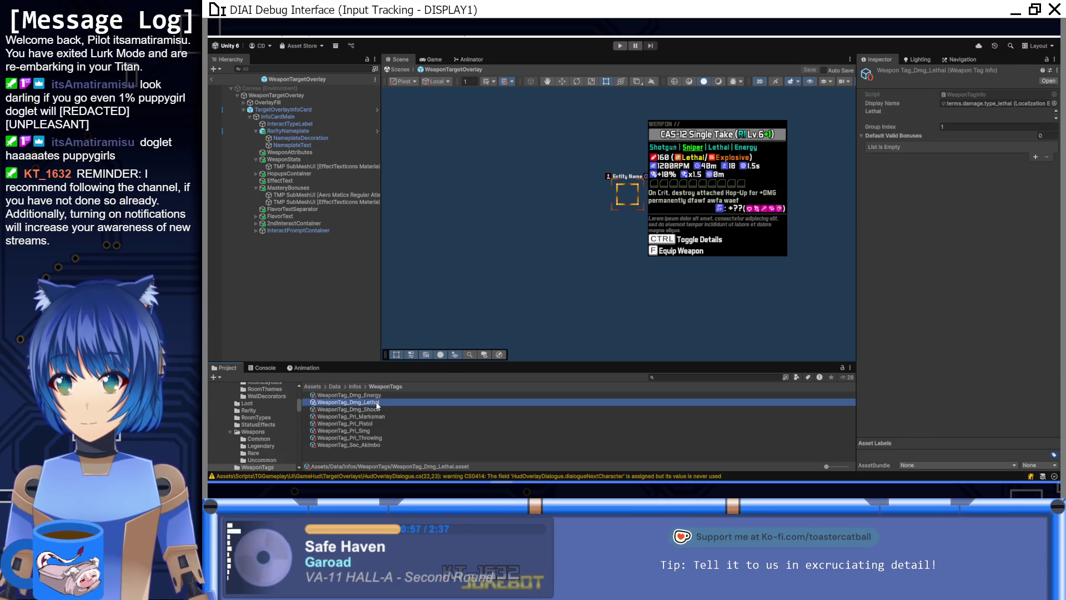
key(ctrl+d)
click(376, 412)
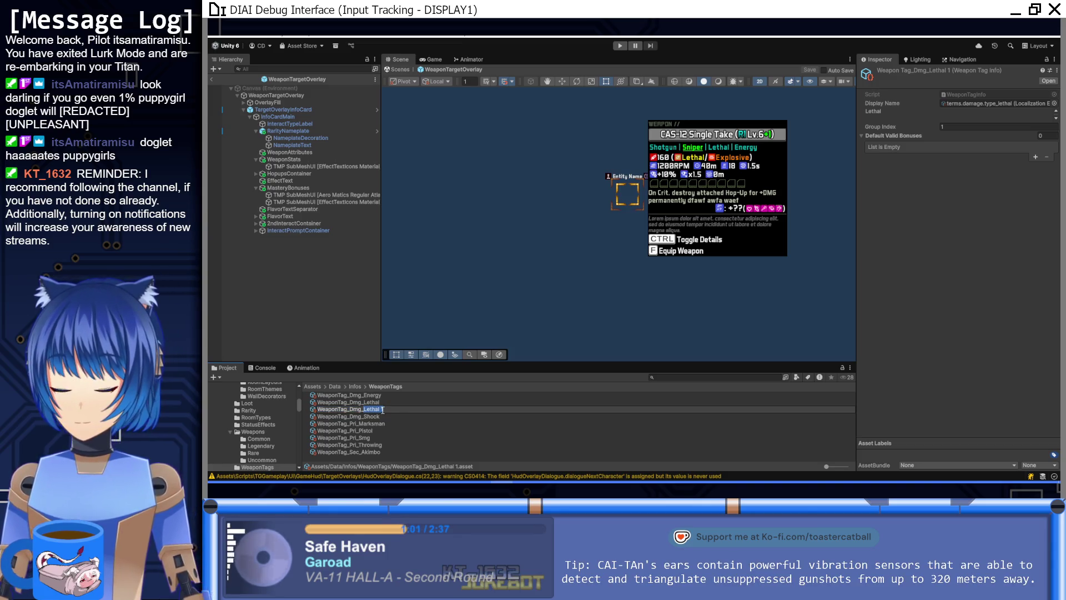
text(Explosive)
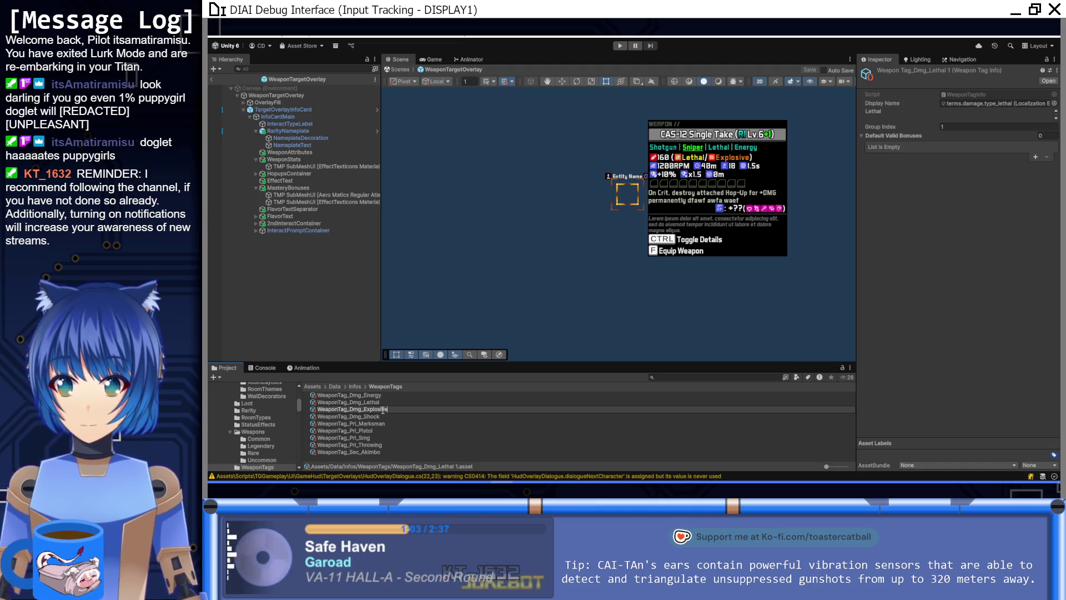
key(Return)
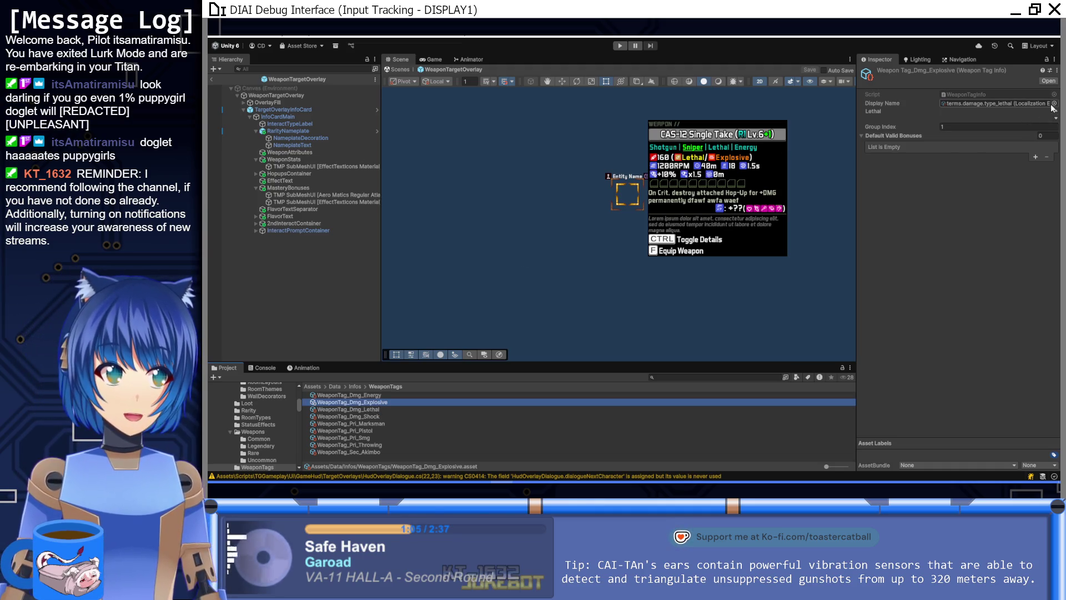
Step: Set the Explosive tag's Display Name to the terms.damage.type_explosive localization entry
click(1055, 103)
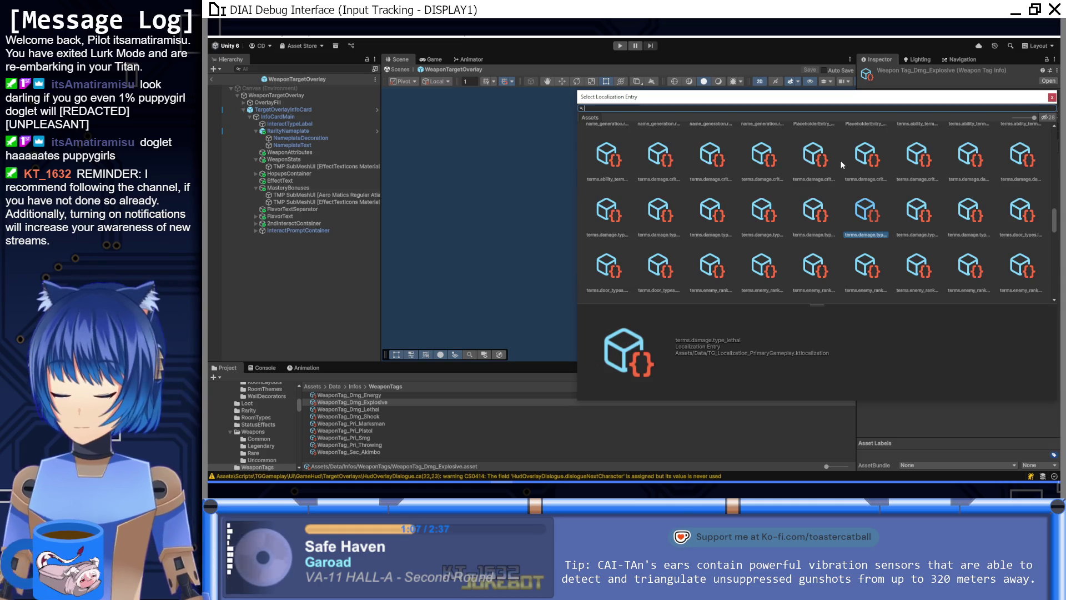
text(explosi)
click(657, 157)
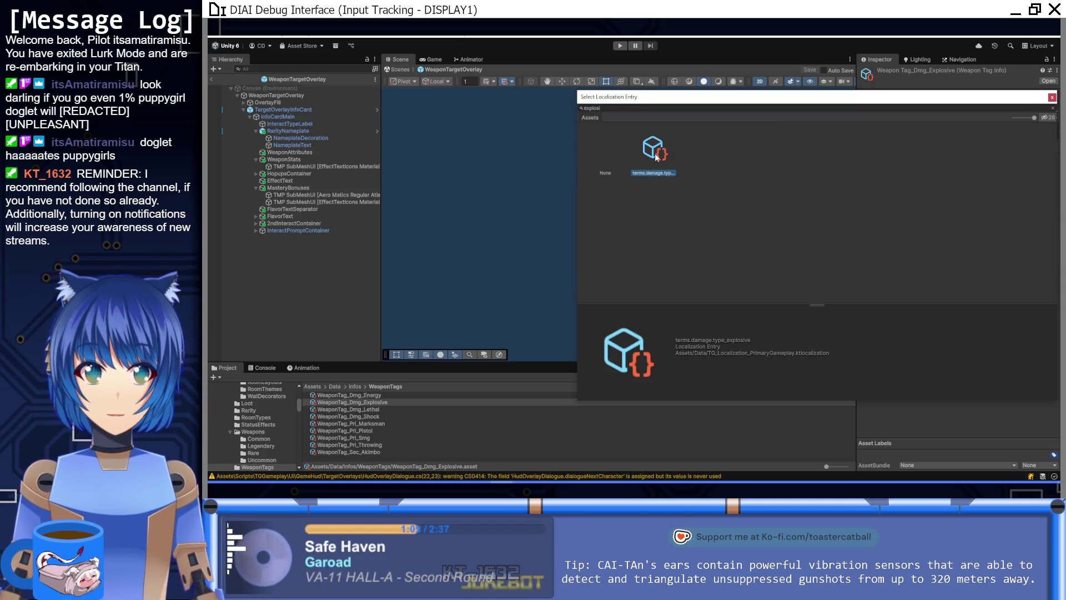
double_click(656, 158)
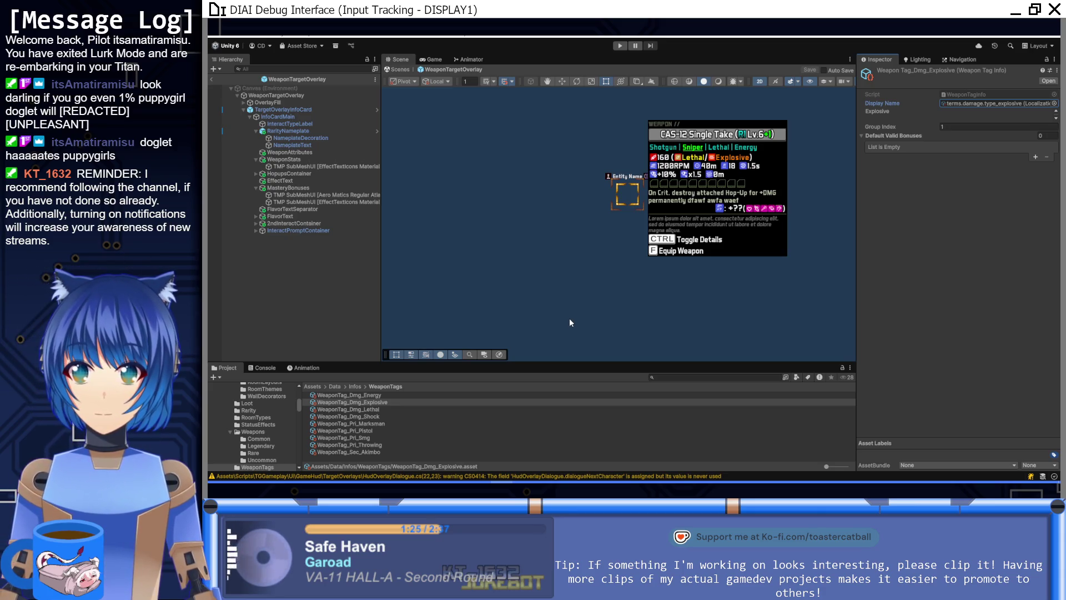
Step: Select MasteryBonuses, then navigate from Infos into the Weapons folder before checking Notion's Weapons page
click(319, 188)
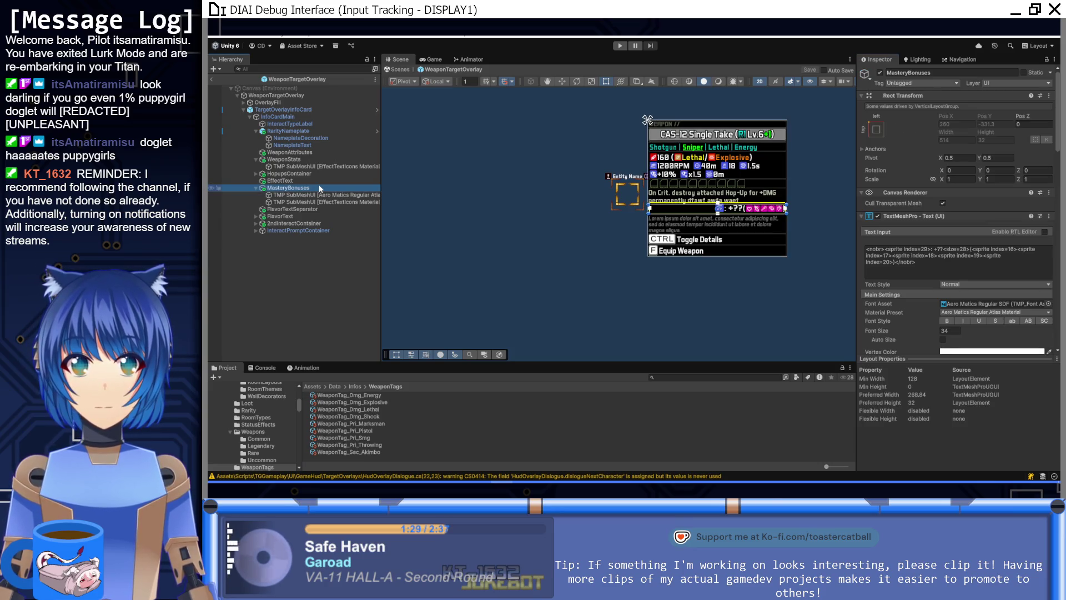
click(356, 386)
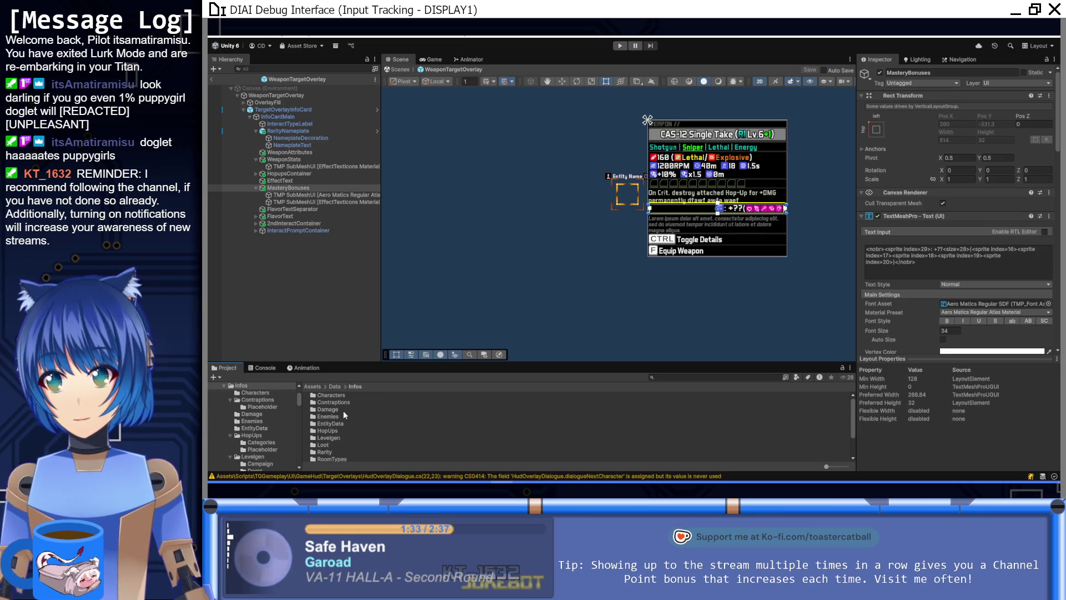
scroll(340, 449, down, 2)
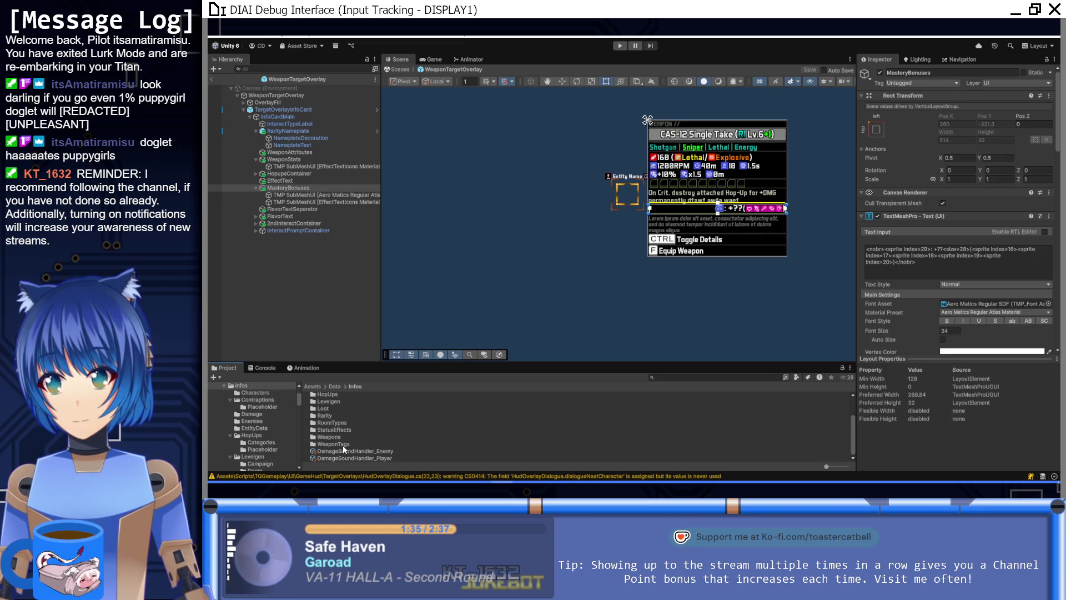
double_click(342, 437)
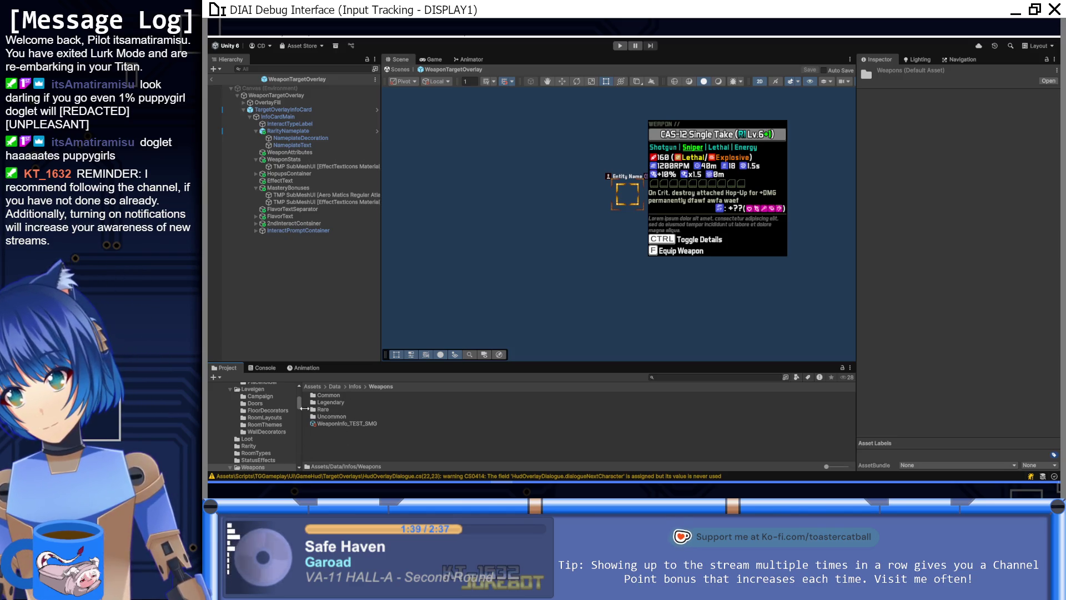
mouse_move(358, 425)
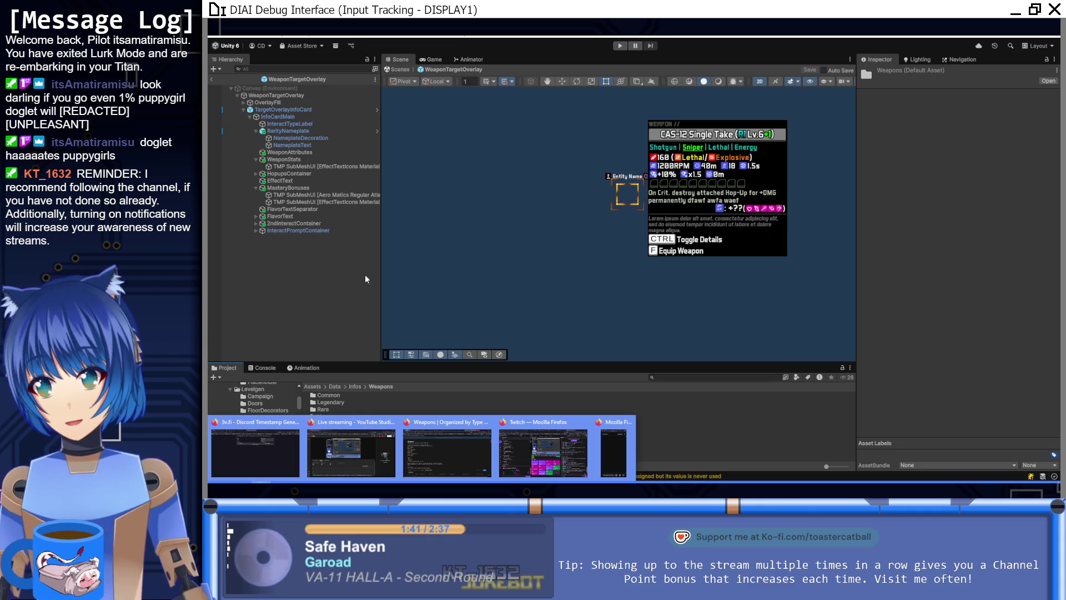
click(434, 451)
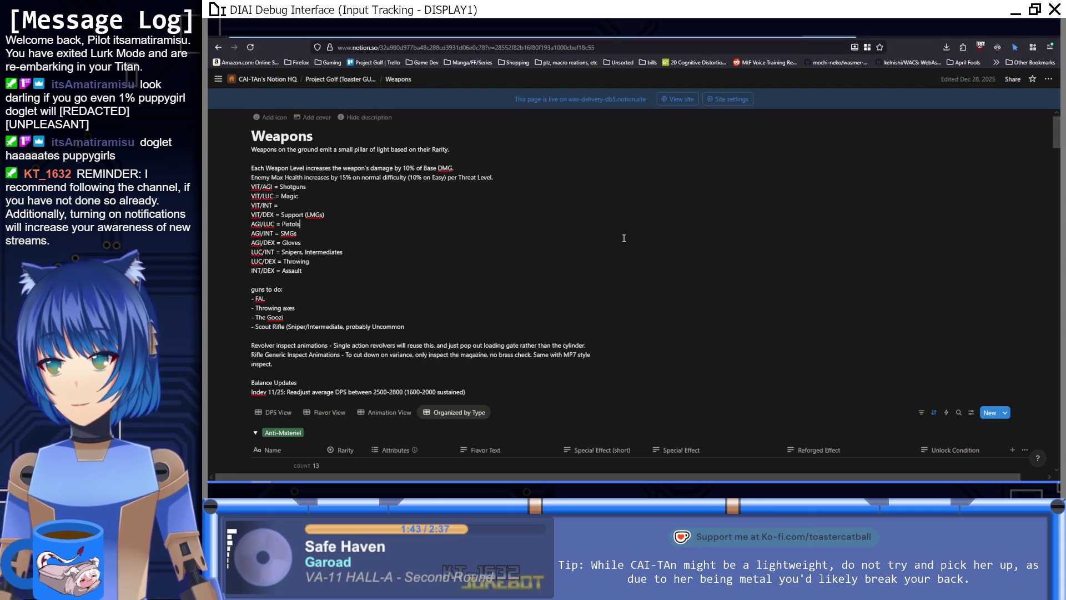
scroll(623, 238, down, 10)
scroll(625, 244, up, 5)
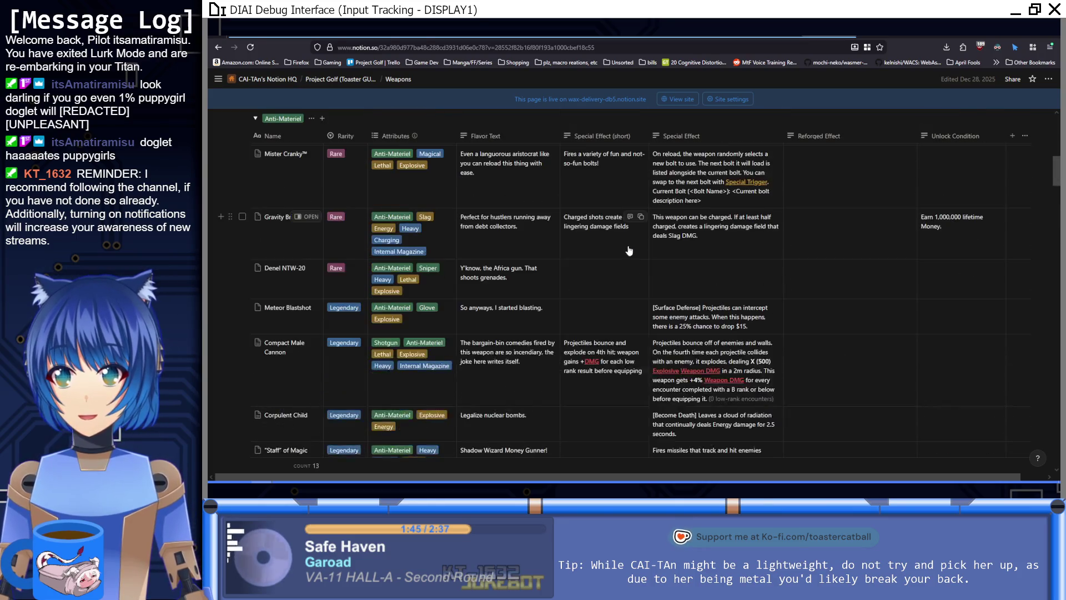
scroll(626, 247, up, 5)
scroll(624, 308, down, 3)
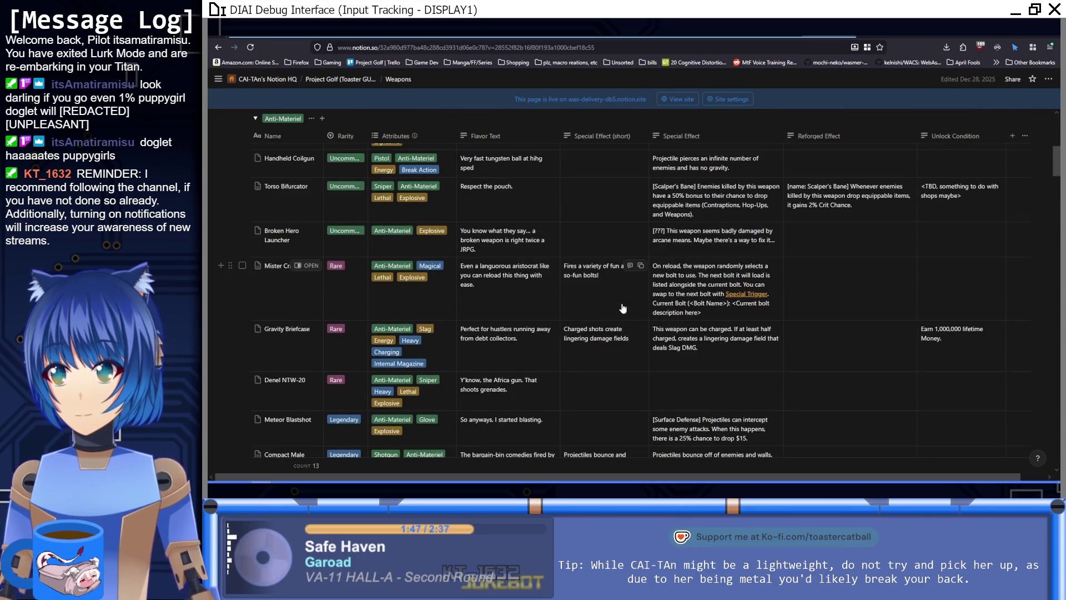
scroll(623, 308, up, 3)
scroll(622, 302, down, 15)
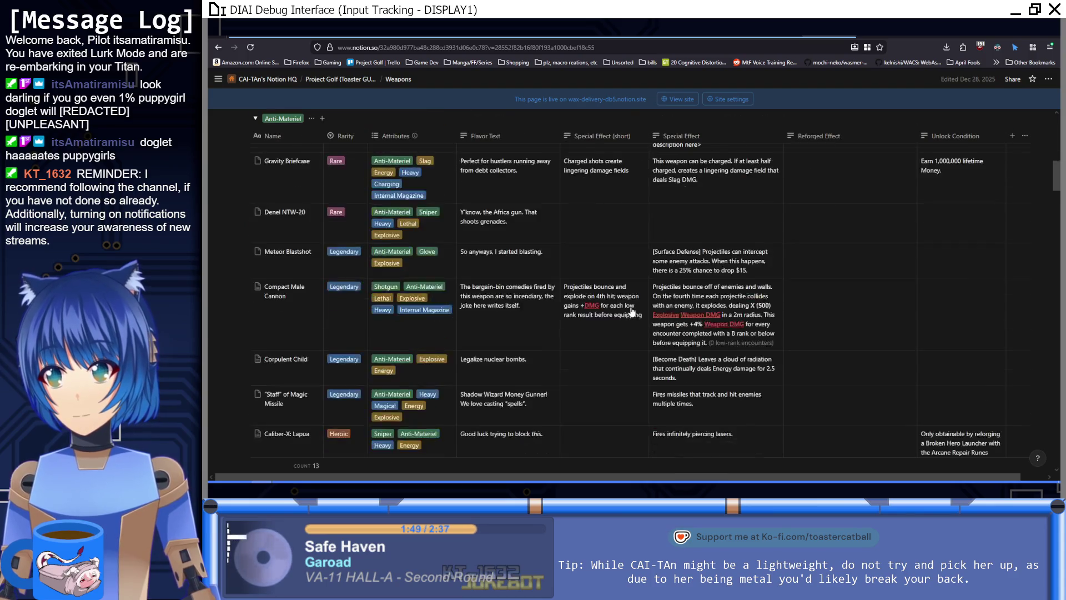
scroll(631, 313, down, 5)
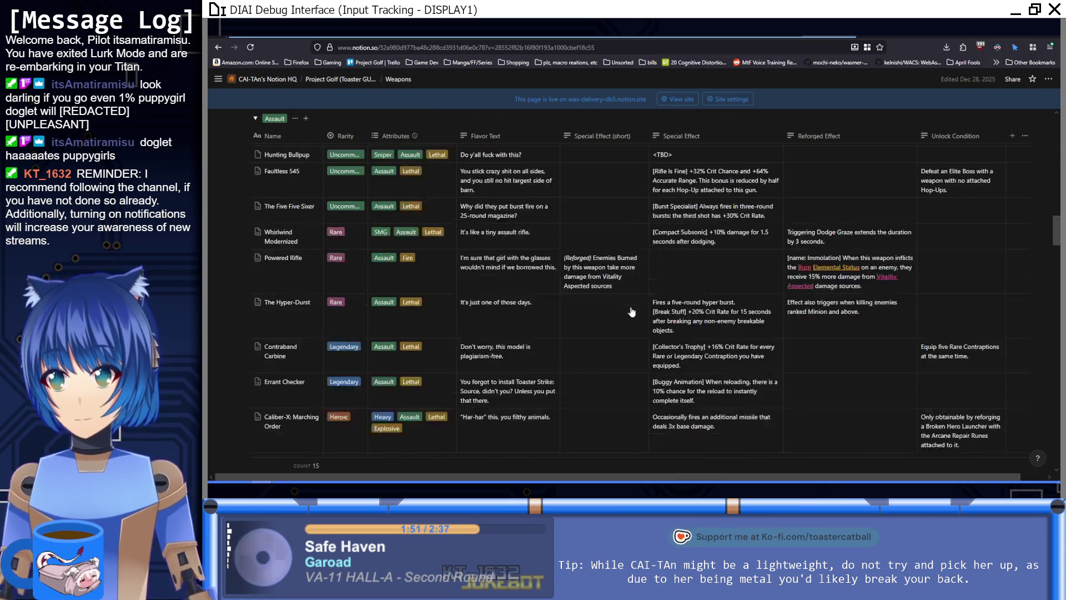
scroll(632, 310, down, 5)
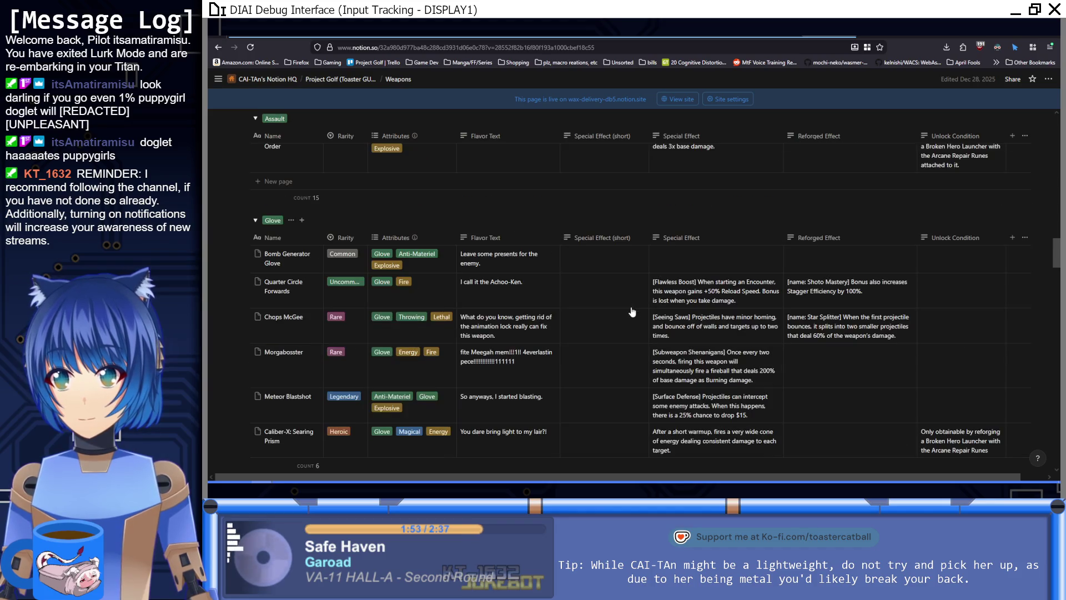
scroll(632, 309, down, 1)
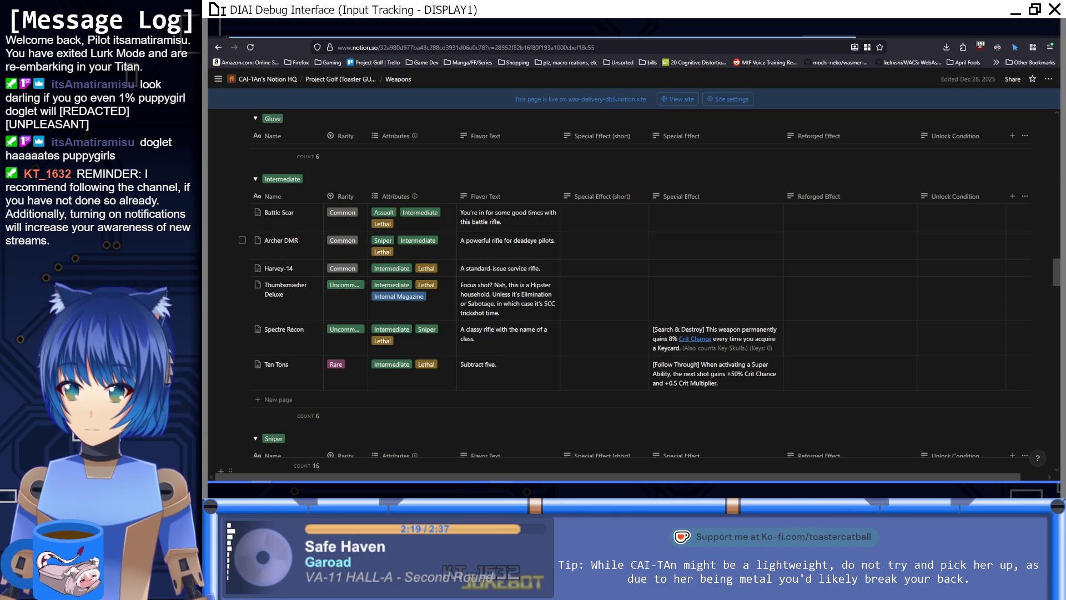
key(alt+Tab)
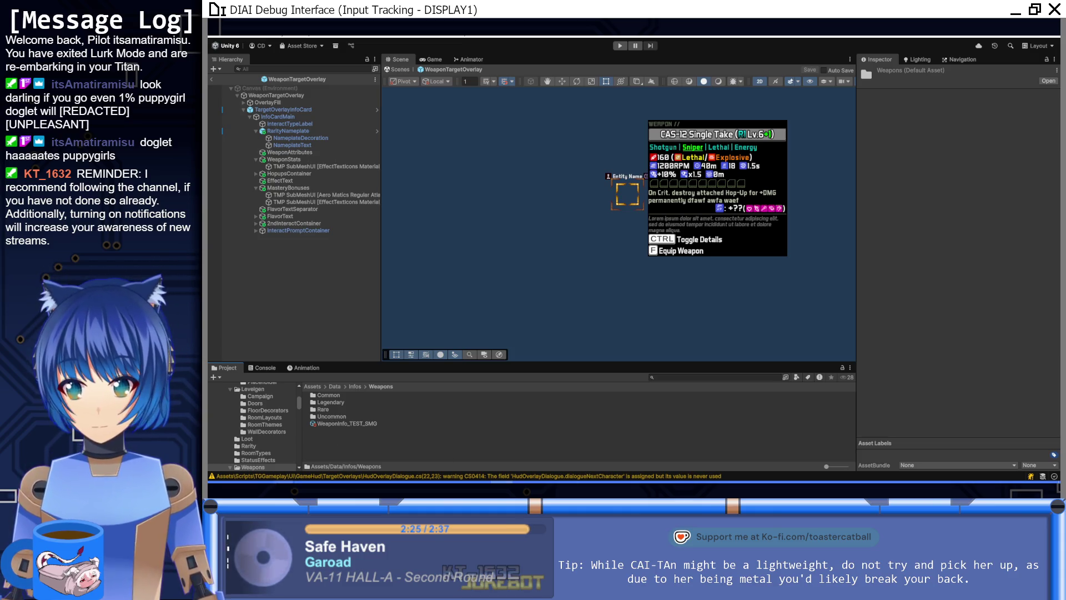
key(alt+Tab)
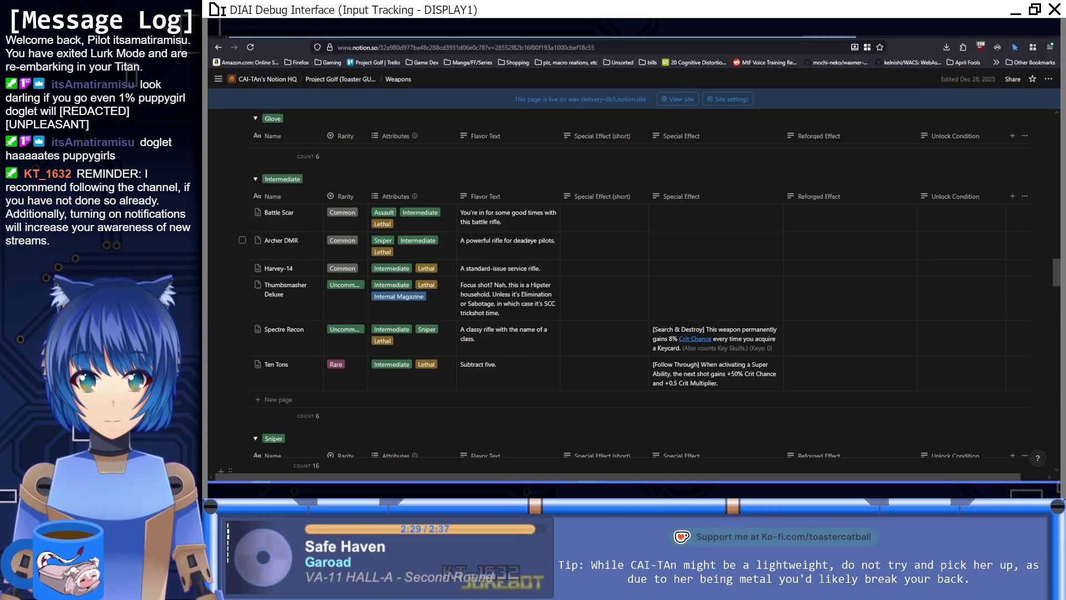
key(alt+Tab)
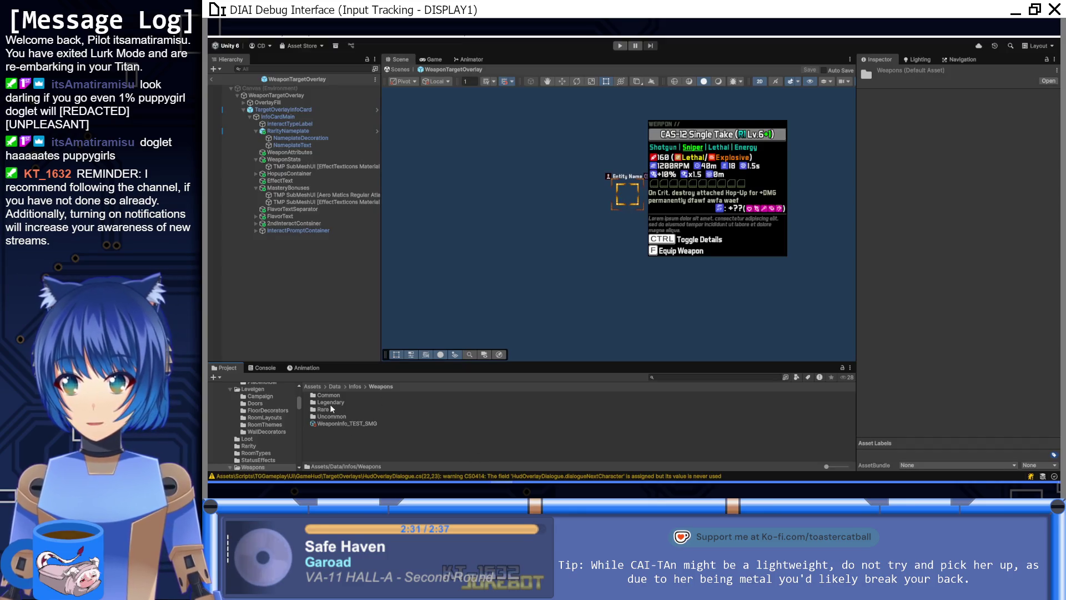
Step: Duplicate the StarterPistolColt weapon info in the Common folder and clear its name after WeaponInfo_
double_click(328, 395)
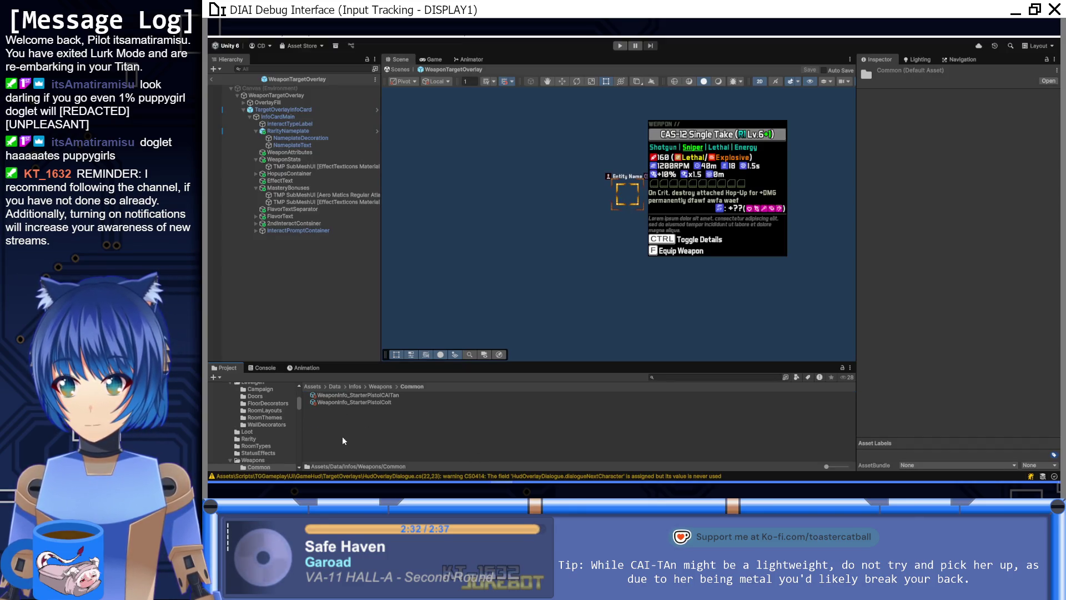
click(356, 404)
key(ctrl+d)
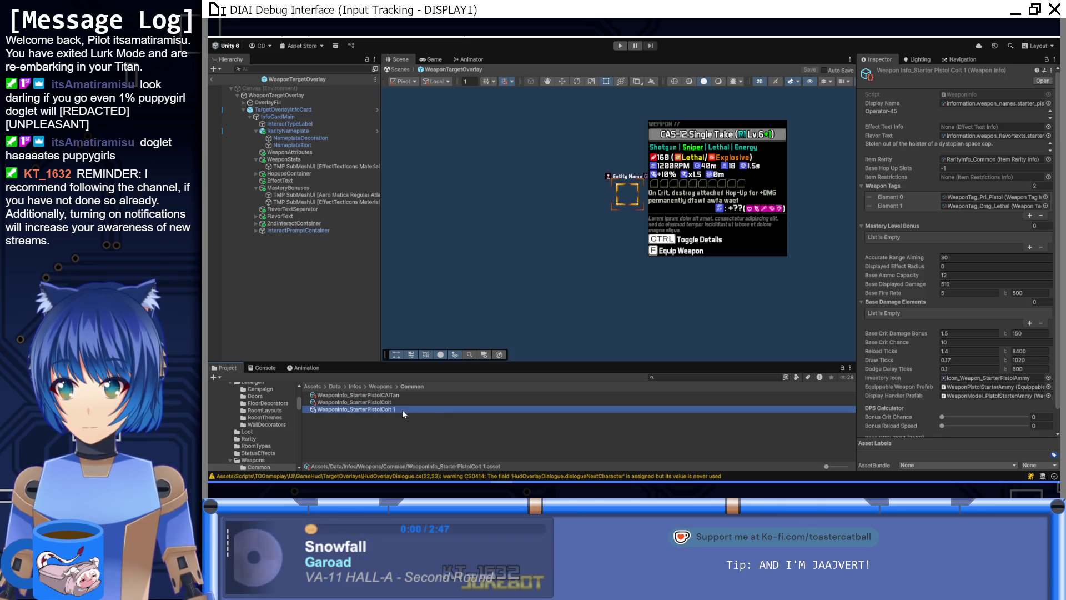
click(402, 409)
drag(402, 409, 350, 409)
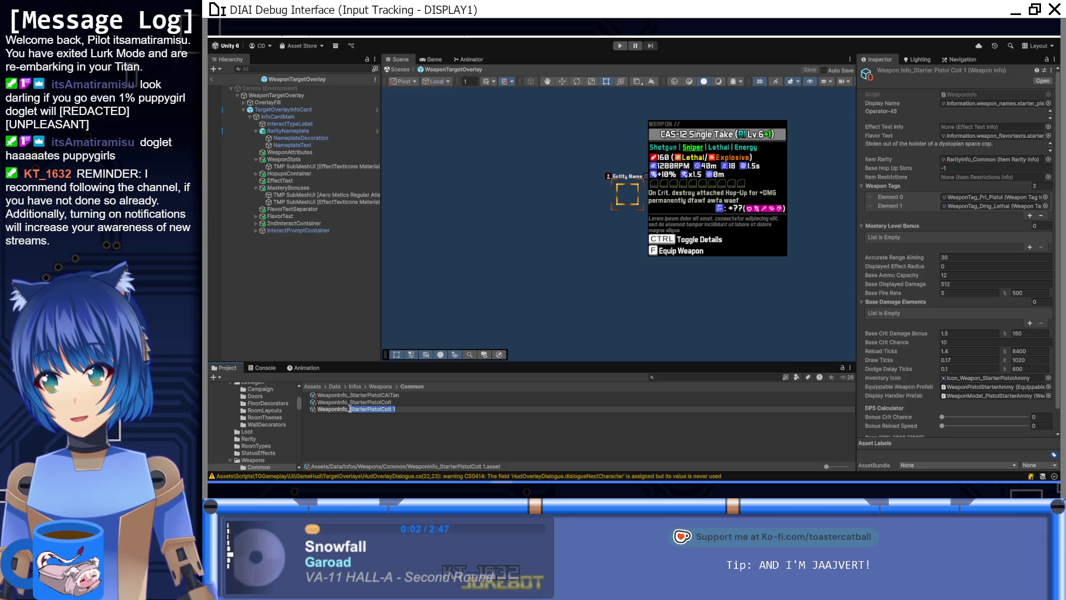
key(BackSpace)
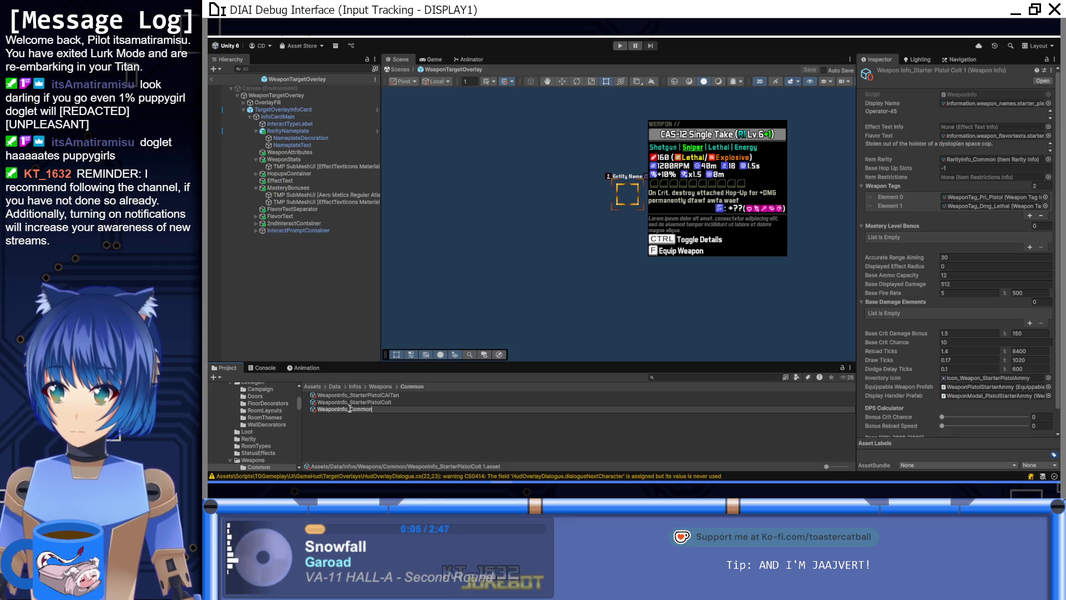
Step: After checking Notion, rename WeaponInfo_Common to WeaponInfo_CommonIntermediateArcher
click(425, 465)
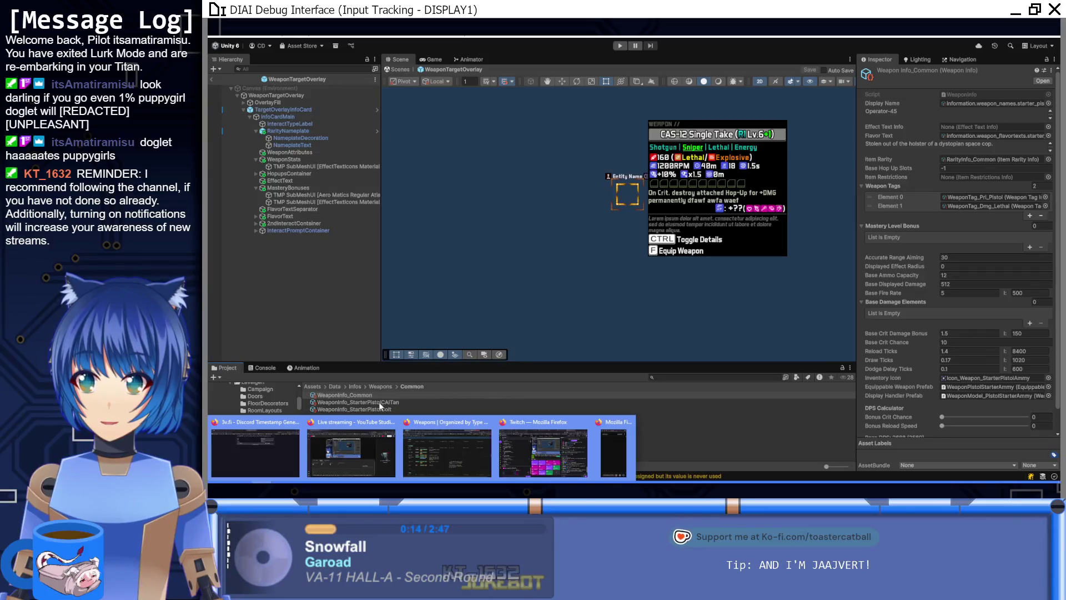
click(381, 395)
click(378, 395)
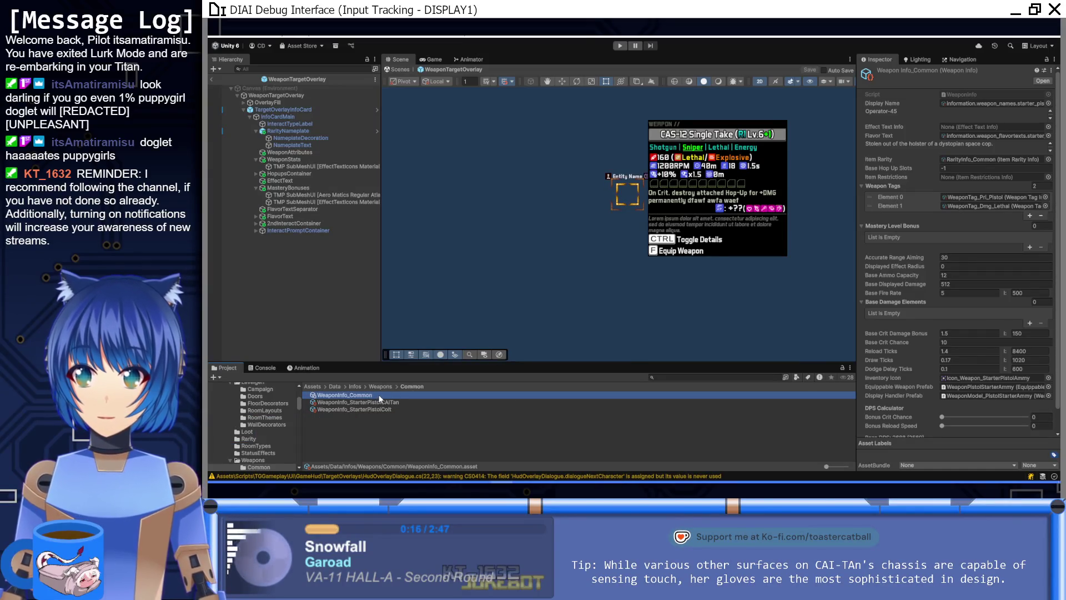
text(IntermediateArcher)
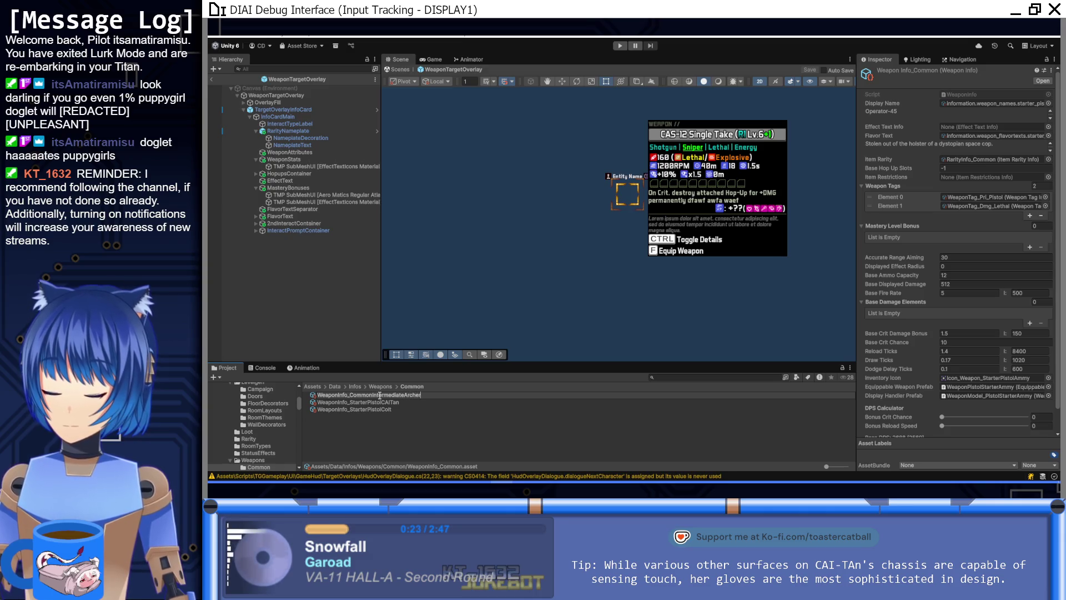
key(Return)
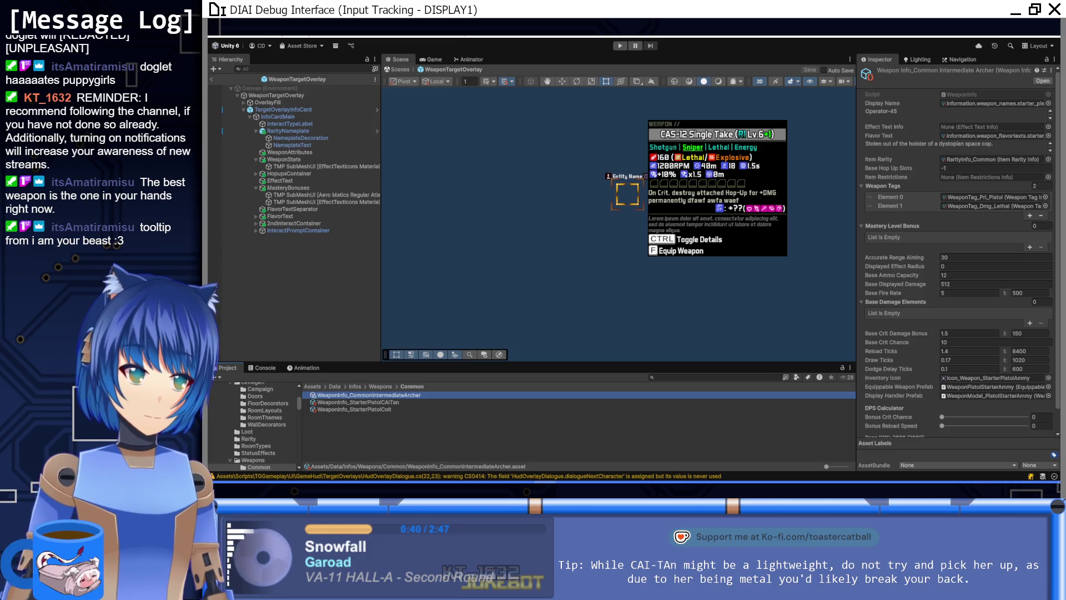
key(alt+Tab)
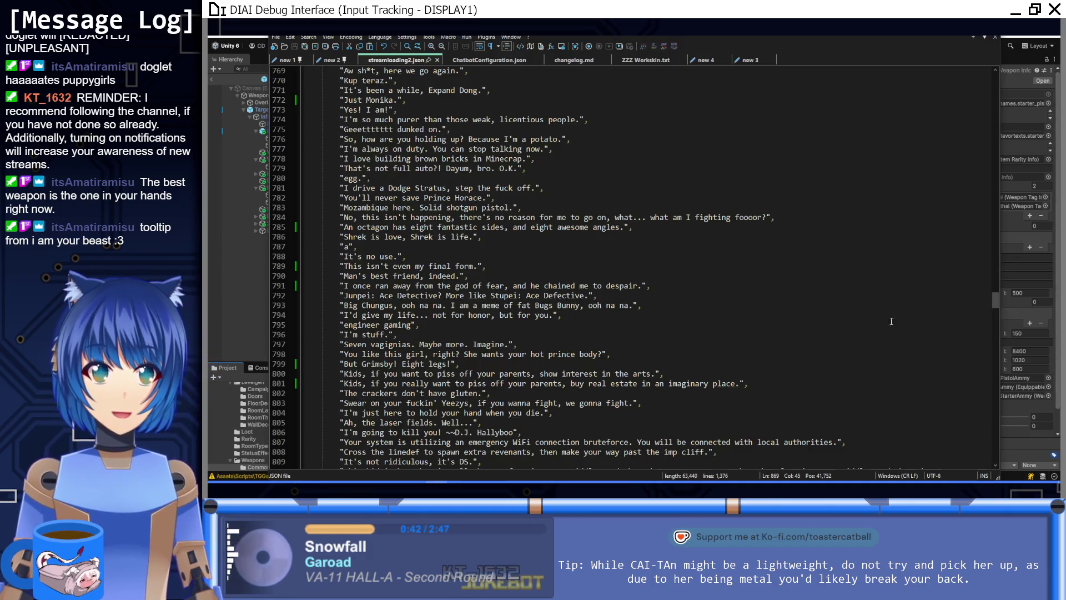
Step: Expand the GAMETIP block and add a comma plus the new quoted tip after its last entry
scroll(995, 298, up, 5)
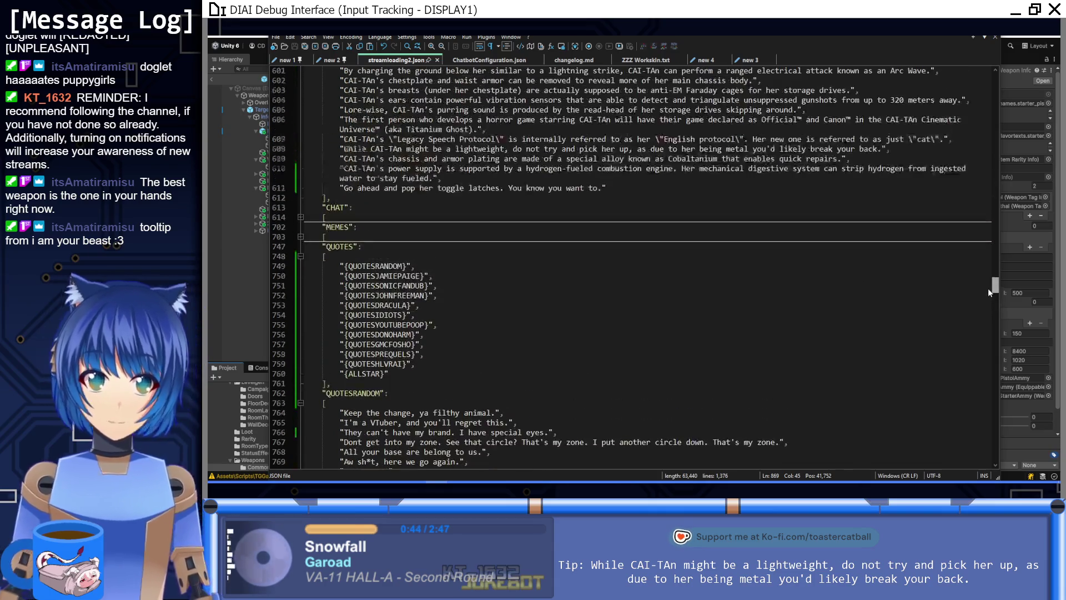
mouse_move(988, 294)
mouse_down()
mouse_move(979, 142)
mouse_move(972, 274)
mouse_up()
click(301, 305)
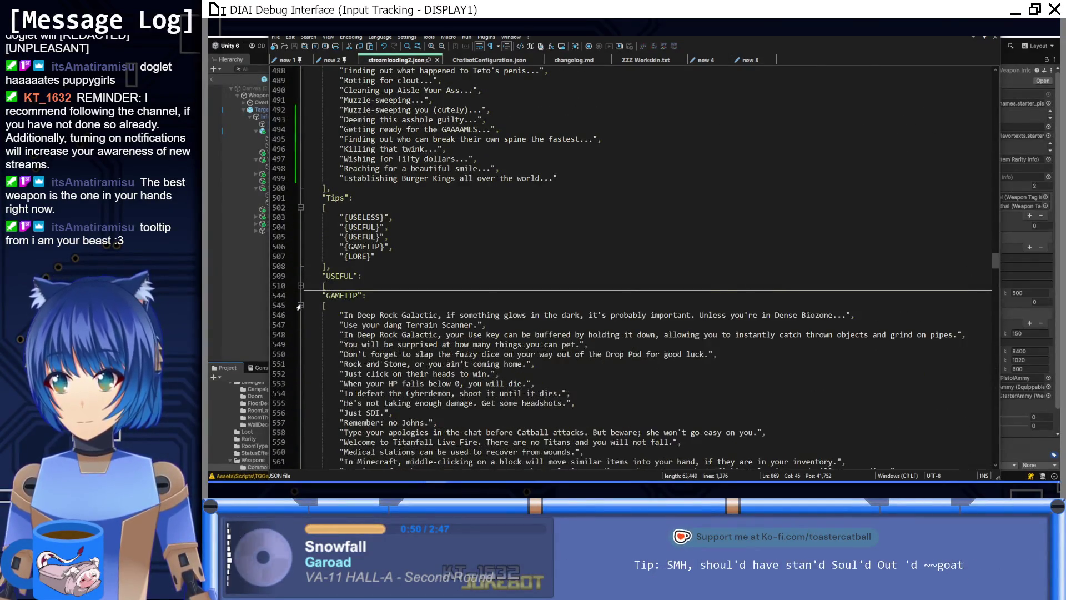
scroll(518, 312, down, 10)
scroll(518, 312, down, 5)
click(498, 286)
text(,)
key(Return)
key(Return)
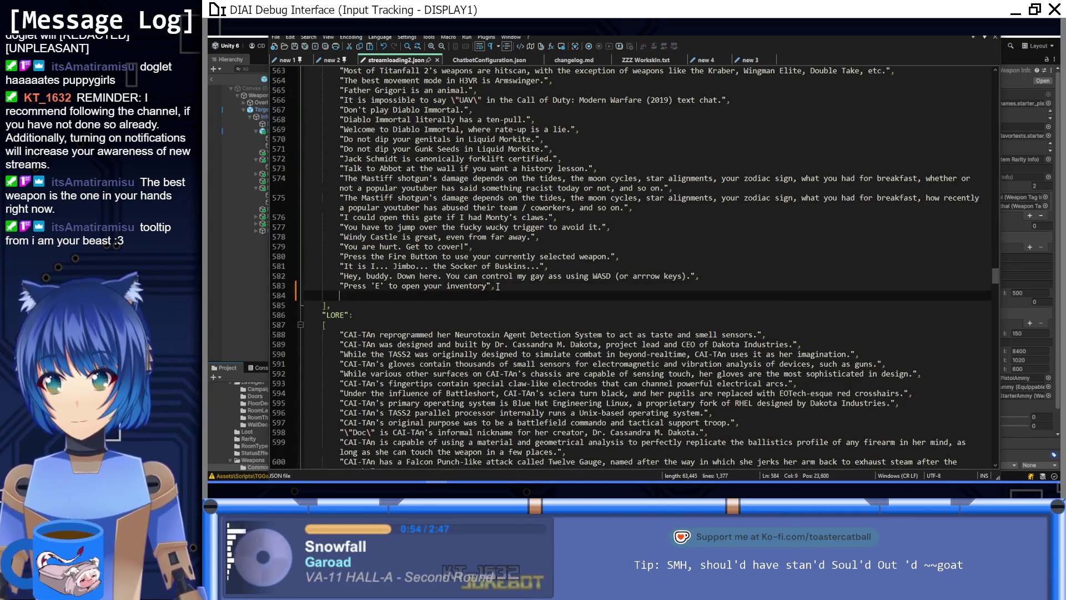
key(BackSpace)
text("The best weapon is the one in your hands right now.)
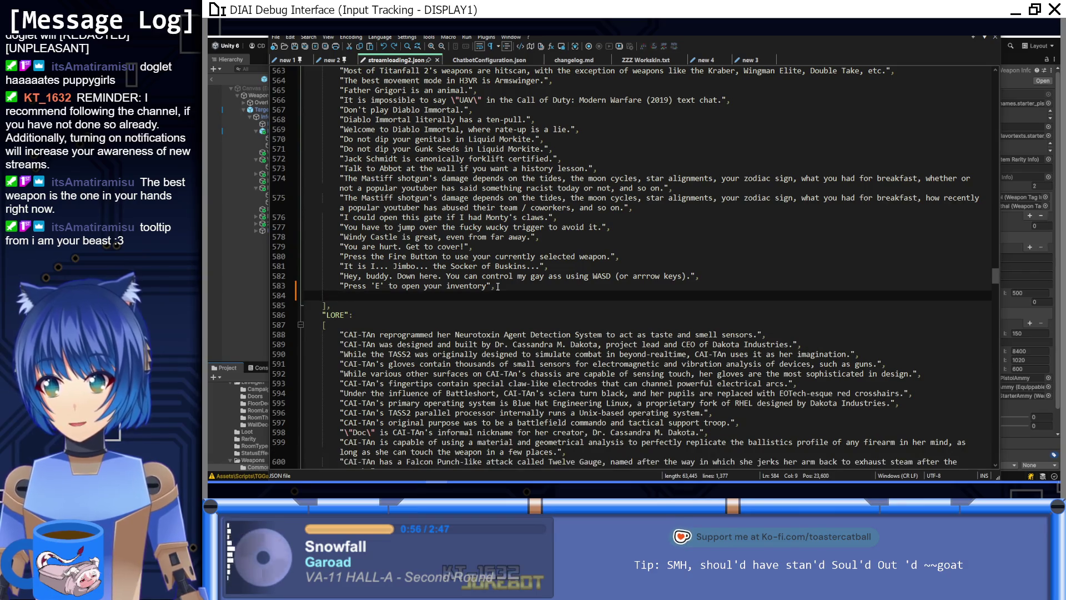
text(")
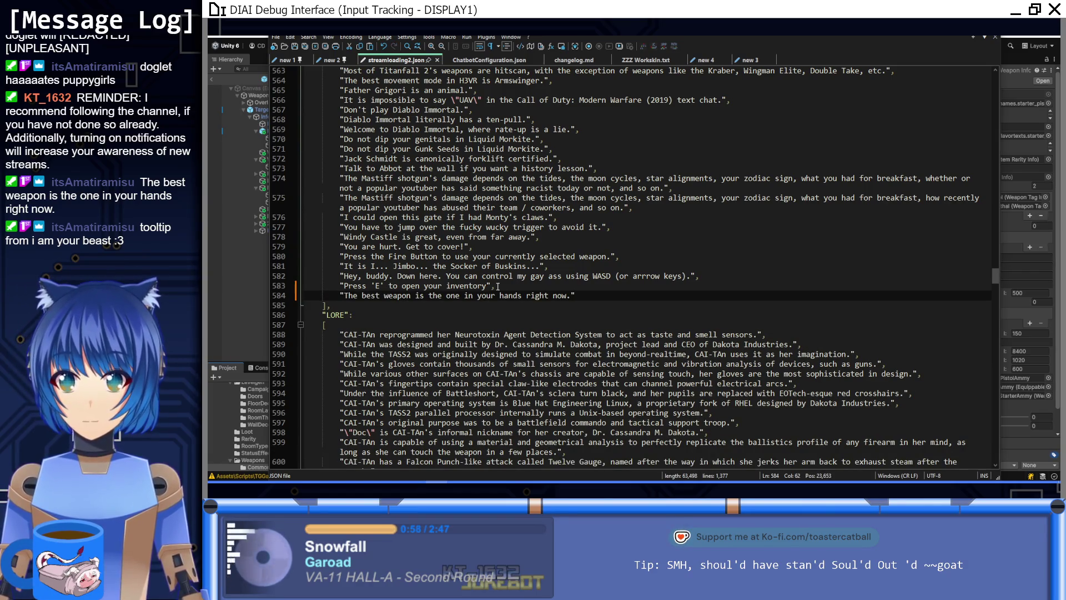
Step: Review the QUOTES list and find where the USELESS tip category is used
scroll(564, 242, down, 13)
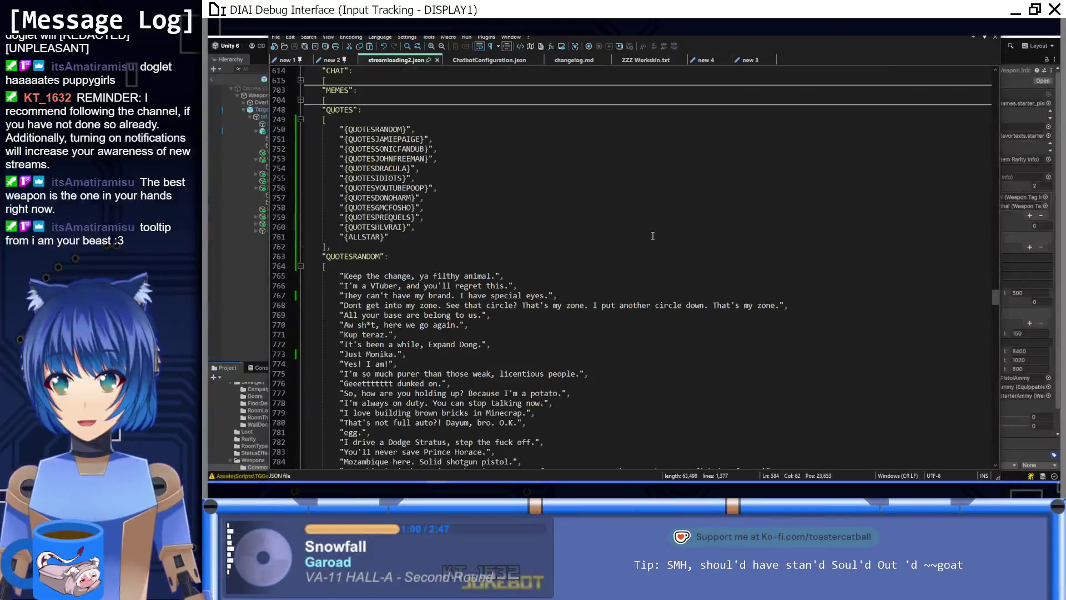
mouse_move(324, 256)
mouse_down()
mouse_move(428, 342)
mouse_move(439, 389)
mouse_move(443, 381)
mouse_up()
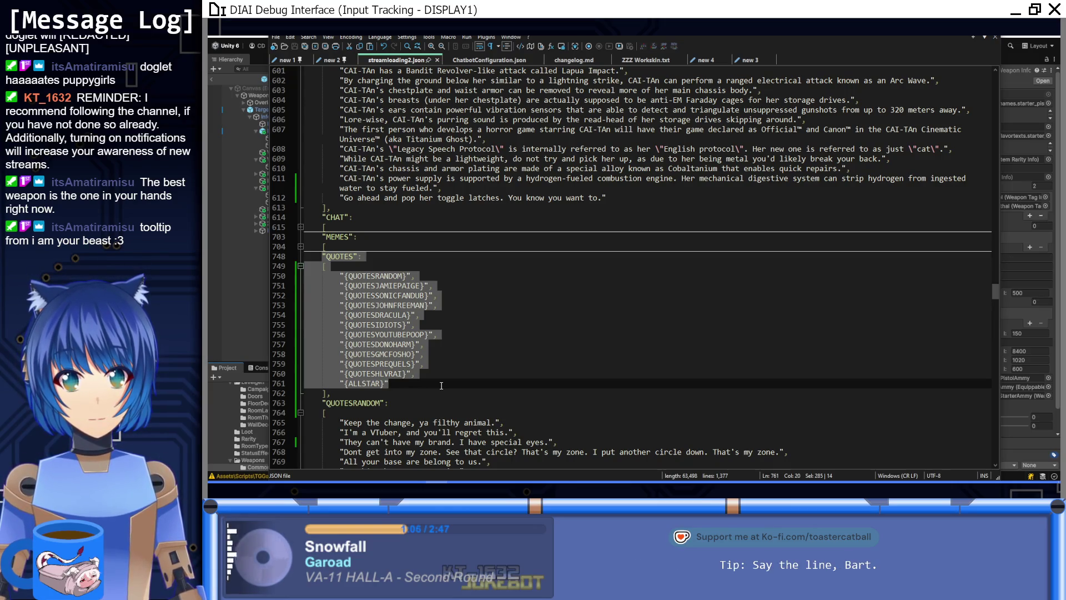
click(442, 386)
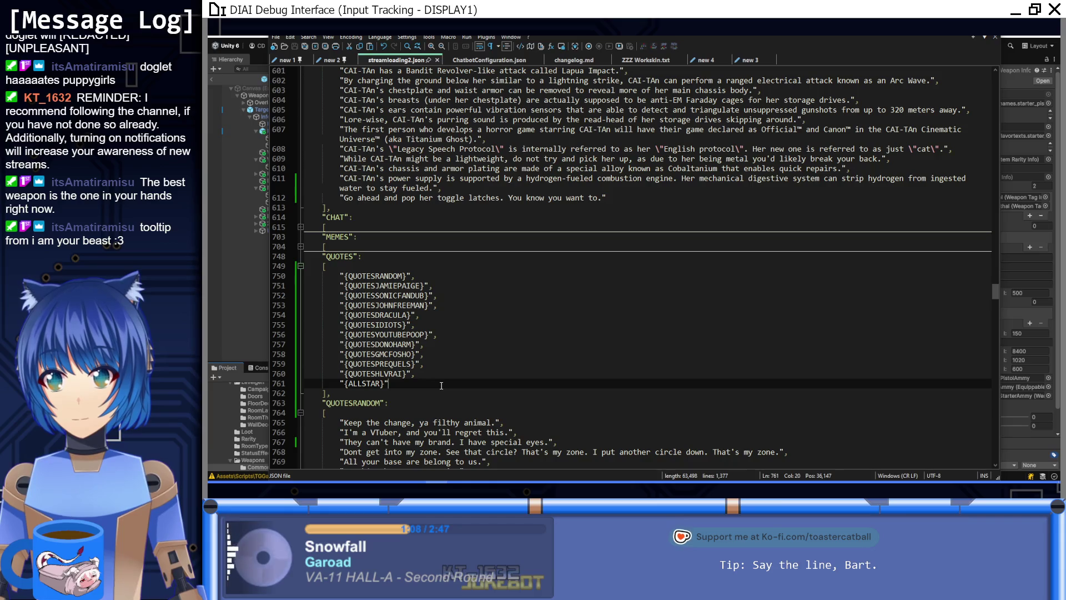
scroll(388, 266, up, 20)
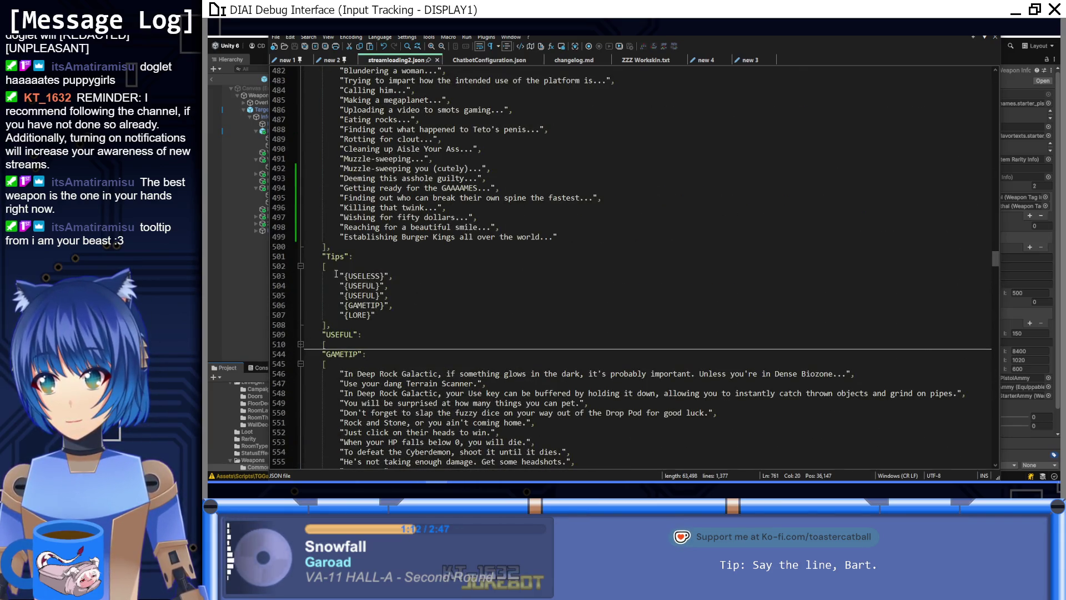
click(362, 295)
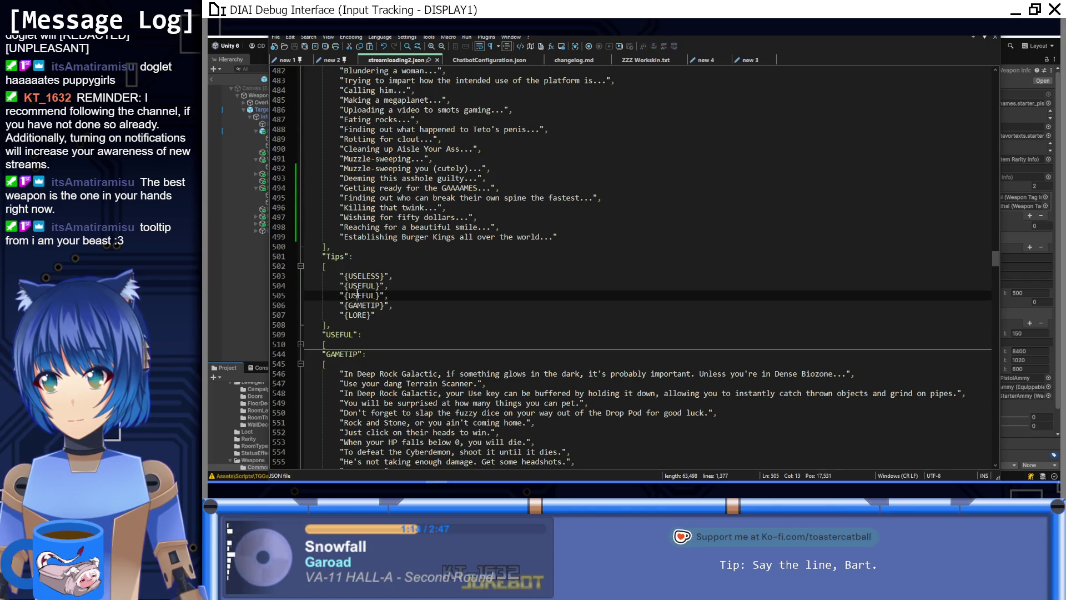
double_click(364, 276)
scroll(362, 285, down, 20)
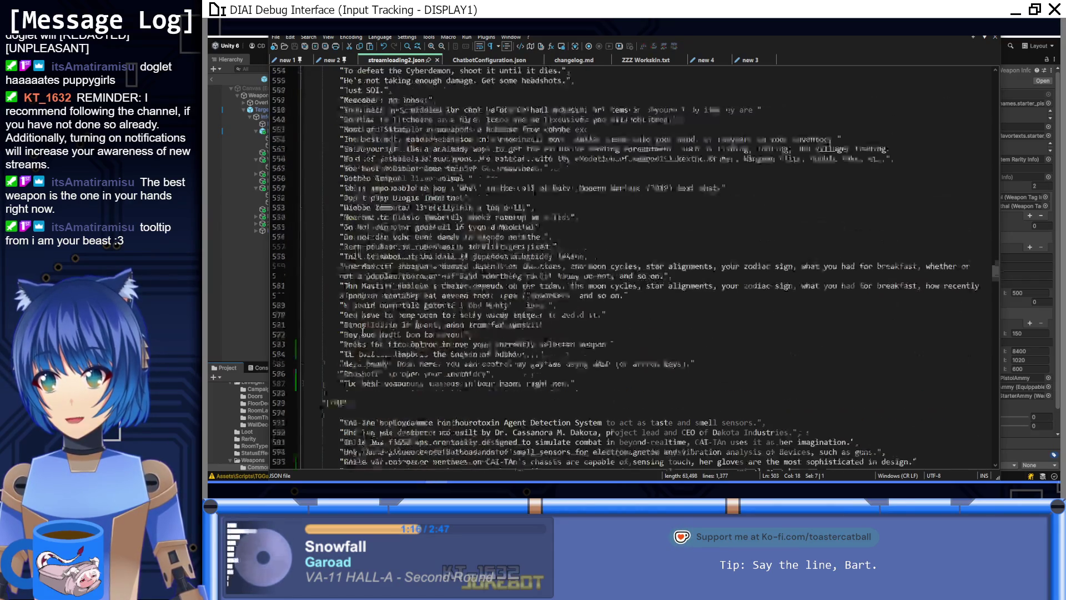
scroll(363, 331, down, 20)
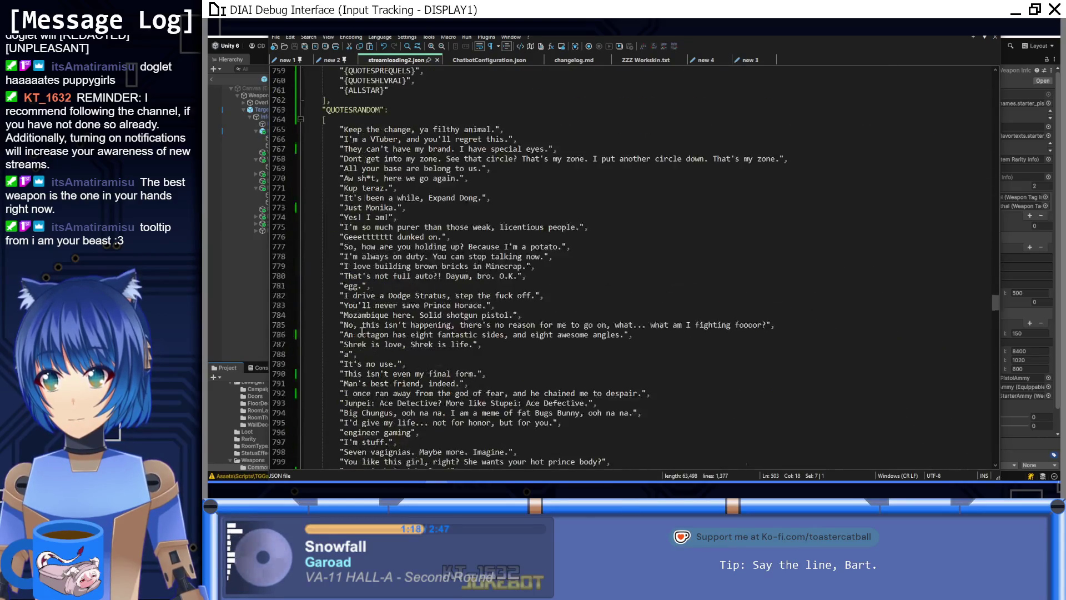
scroll(361, 330, down, 20)
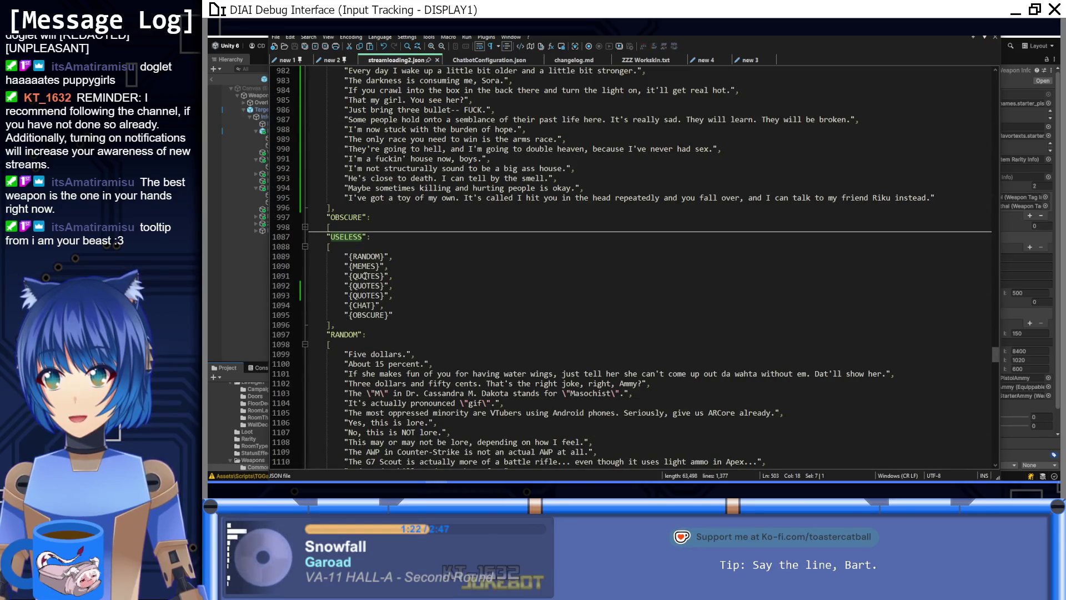
Step: Highlight QUOTES, QUOTESRANDOM, QUOTESJAMIEPAIGE, QUOTESSONICFANDUB and QUOTESJOHNFREEMAN to find their sections
double_click(355, 277)
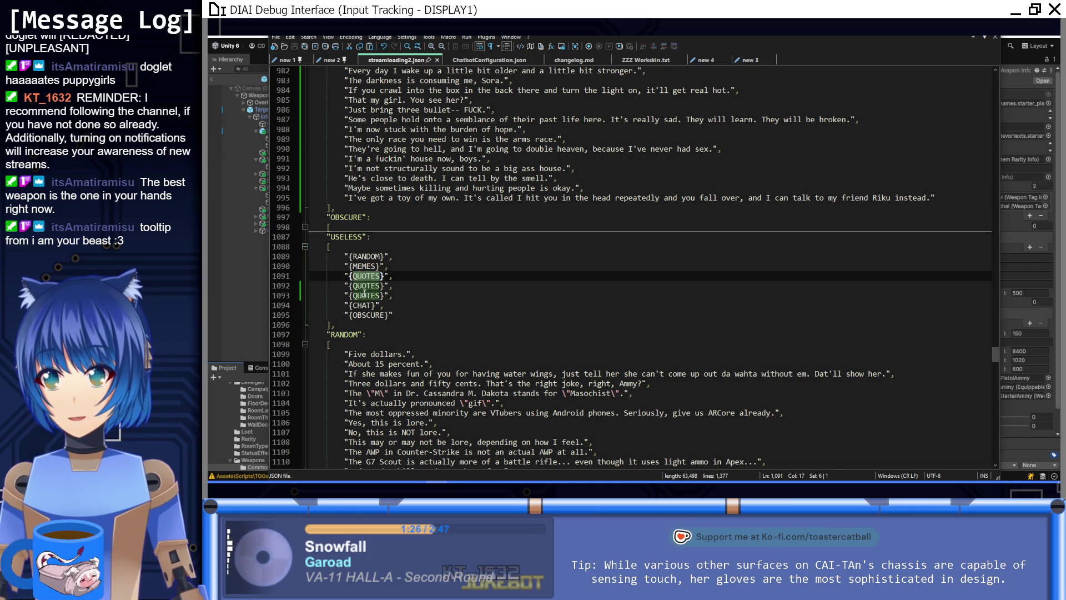
scroll(482, 340, up, 10)
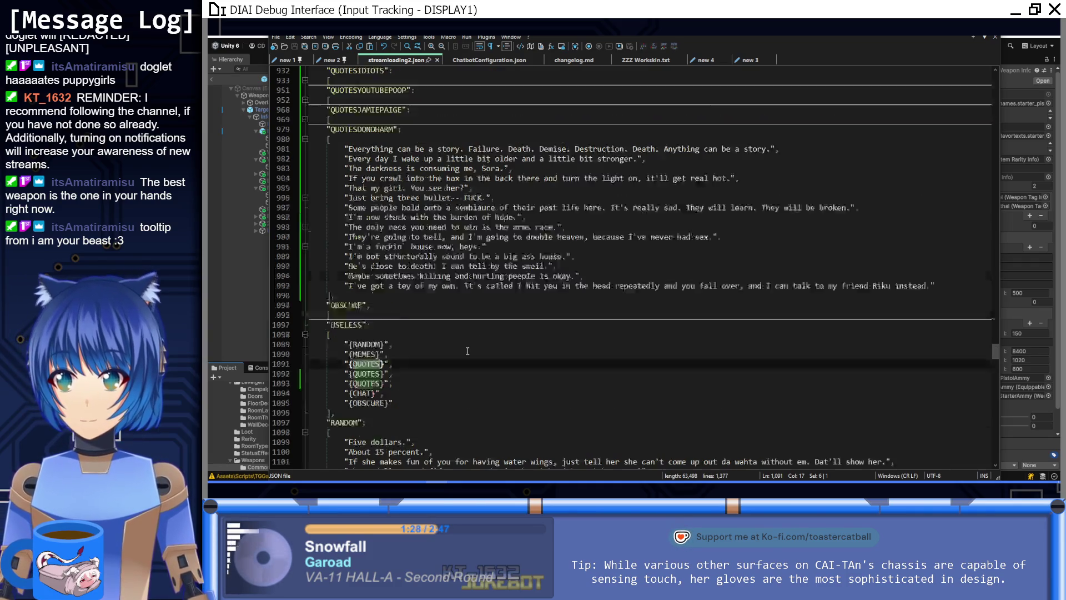
scroll(411, 285, up, 20)
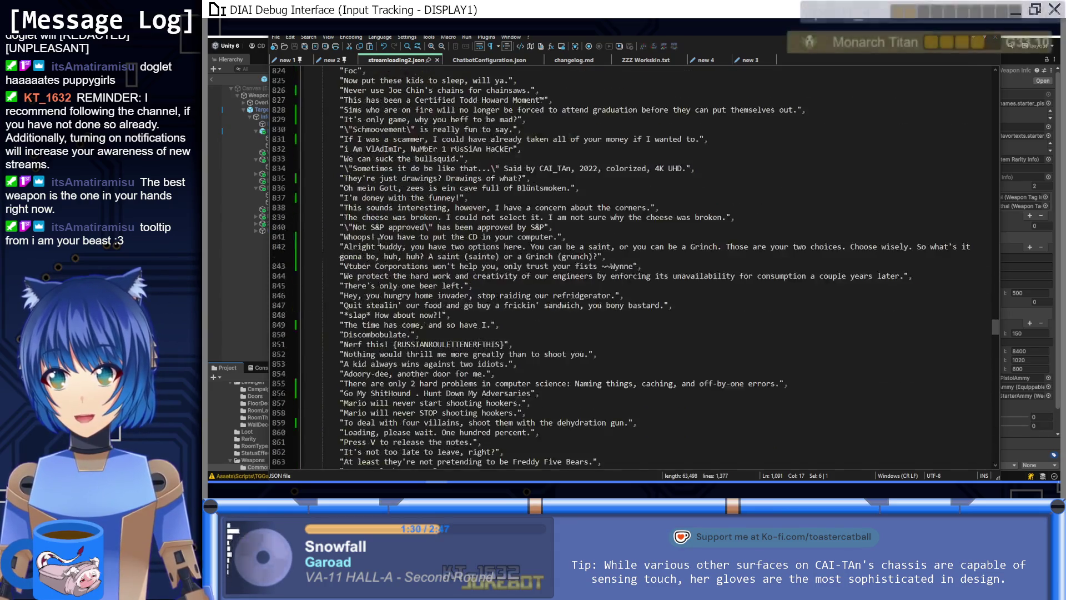
scroll(383, 234, up, 8)
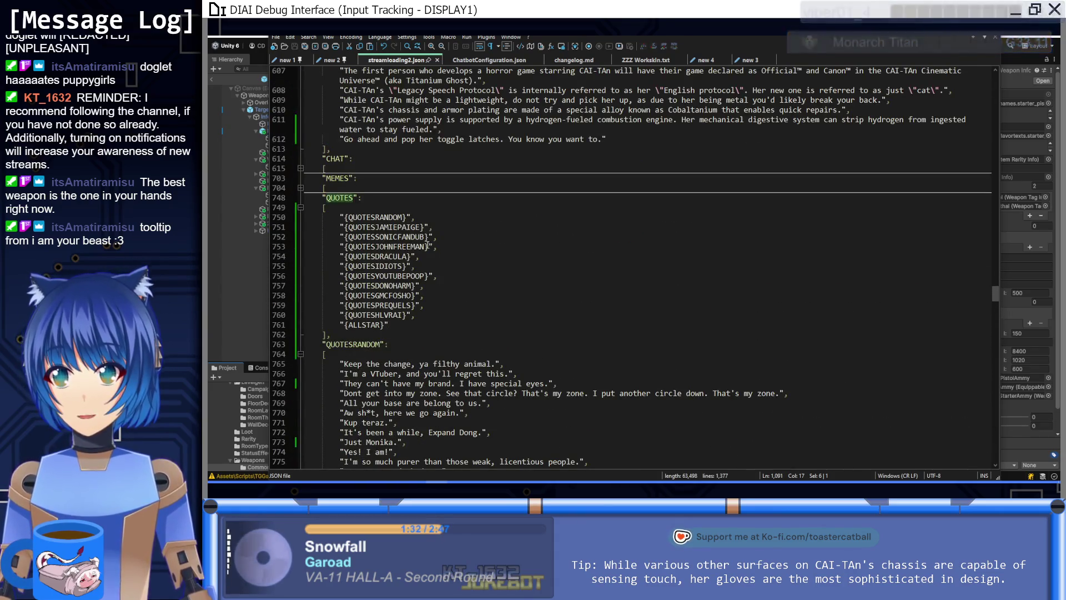
double_click(389, 217)
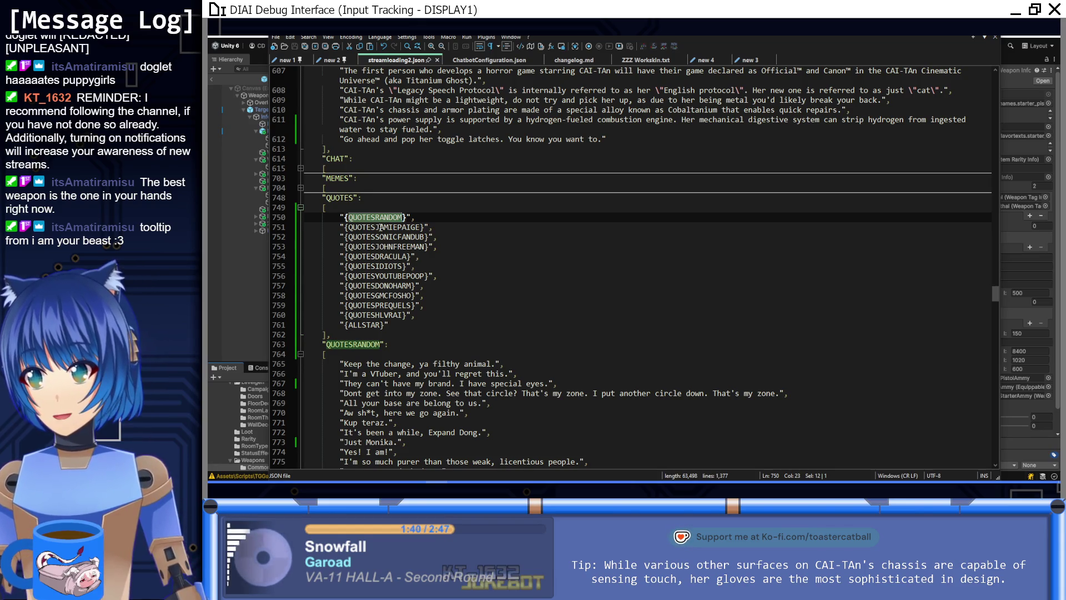
double_click(381, 227)
double_click(379, 237)
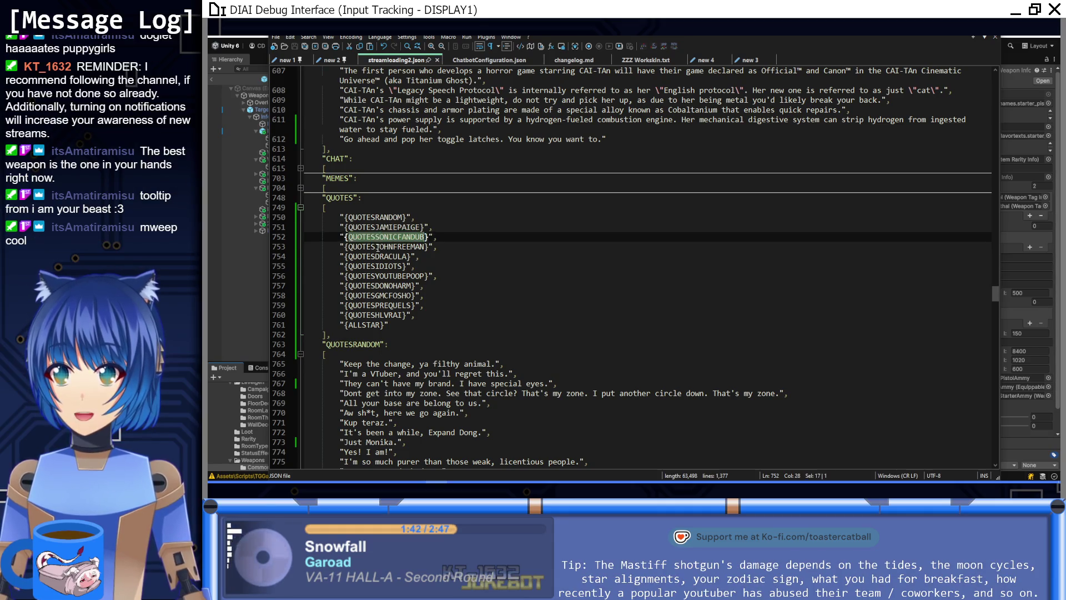
double_click(379, 246)
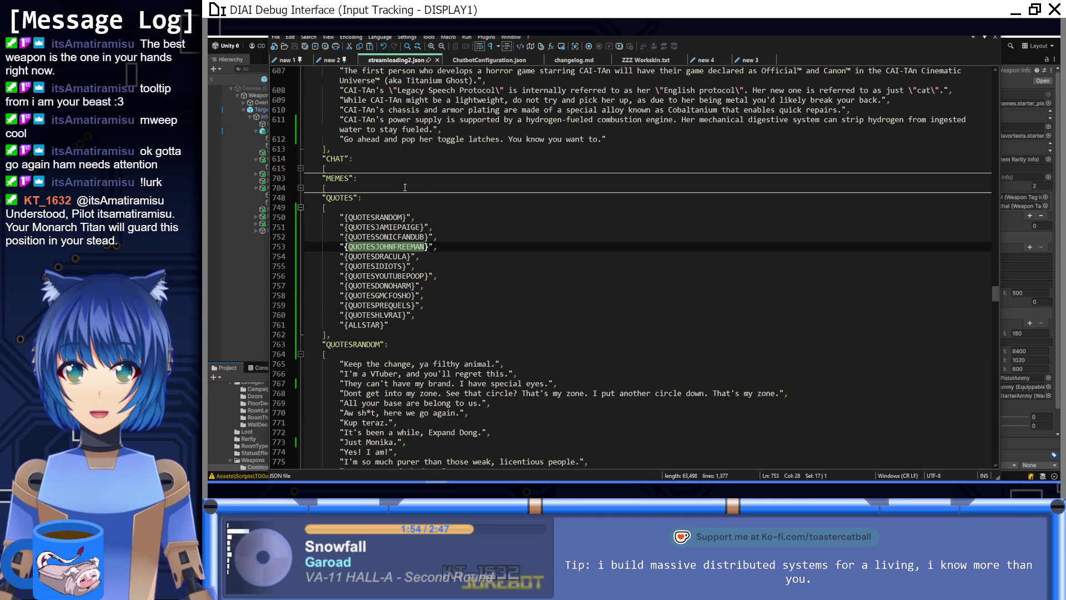
scroll(500, 286, down, 3)
key(Down)
key(Down)
key(Down)
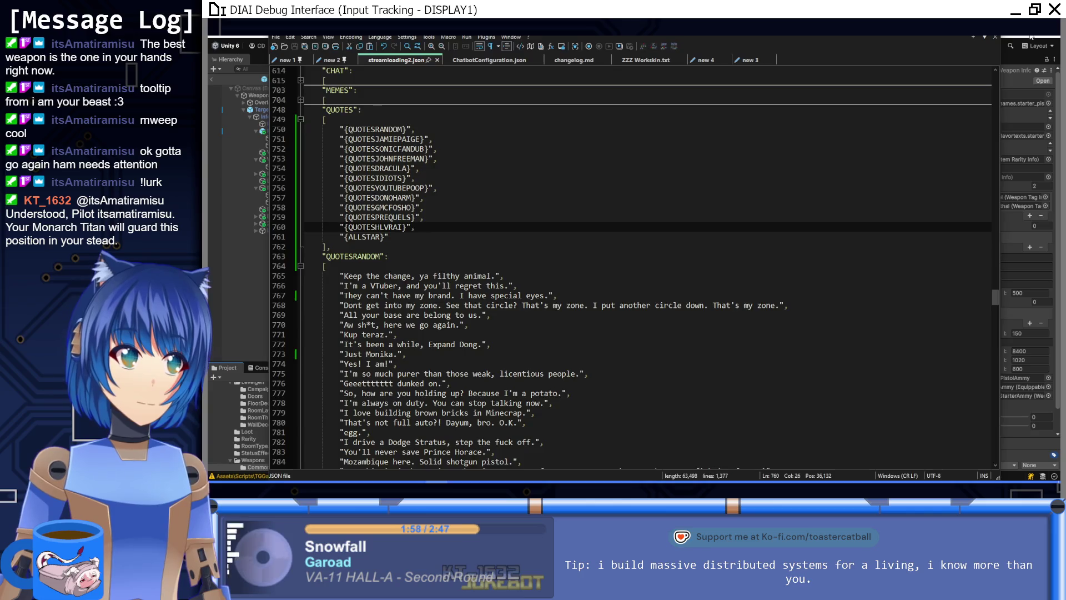
Step: Pan the Unity scene to recentre the weapon card, comparing it with the loading-text file
click(1032, 36)
drag(673, 316, 547, 345)
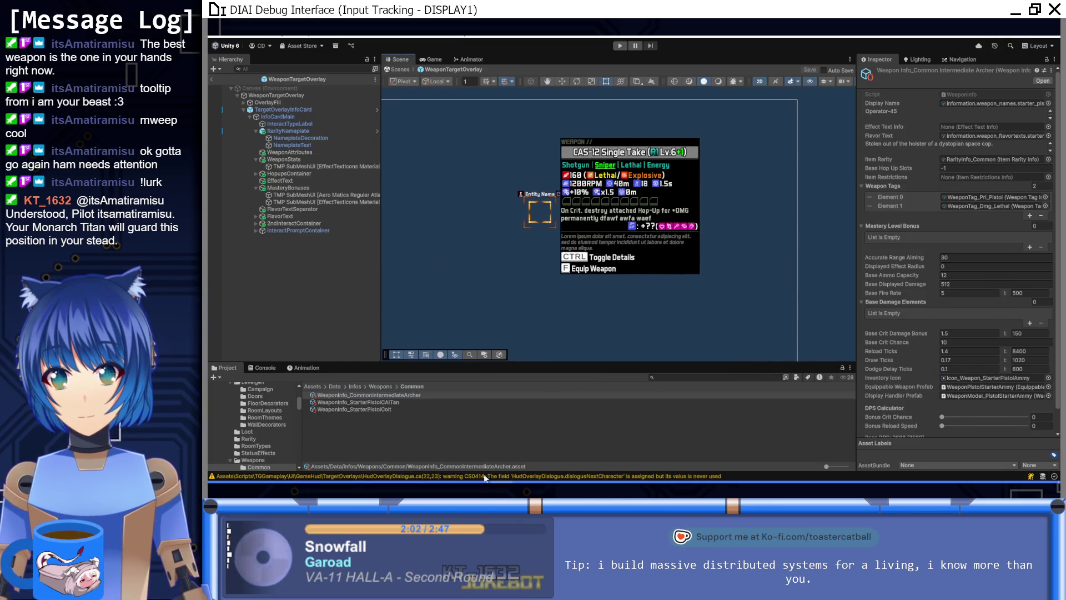
key(alt+Tab)
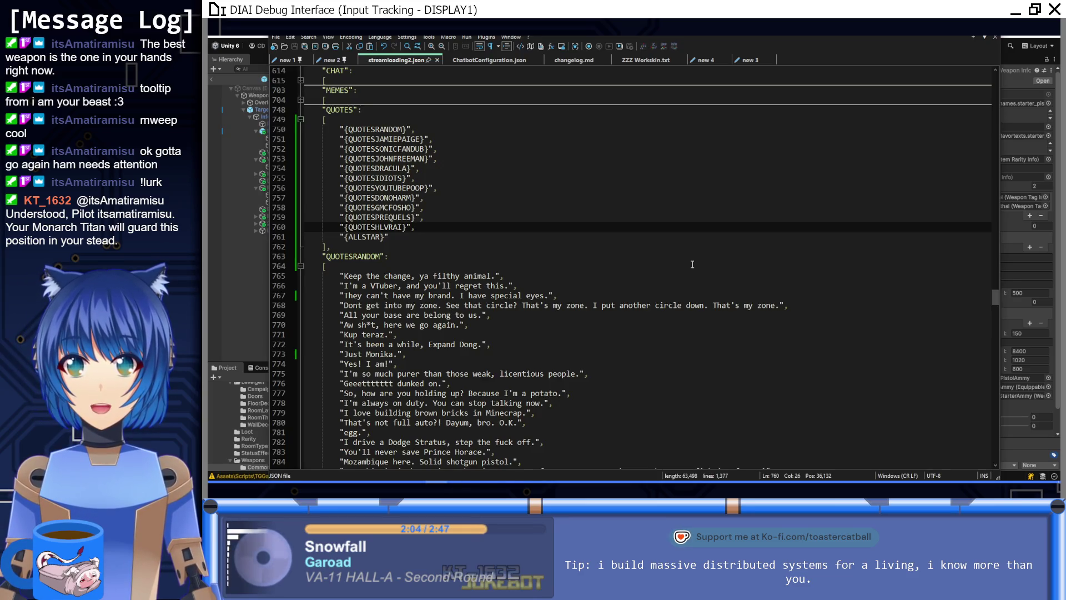
key(alt+Tab)
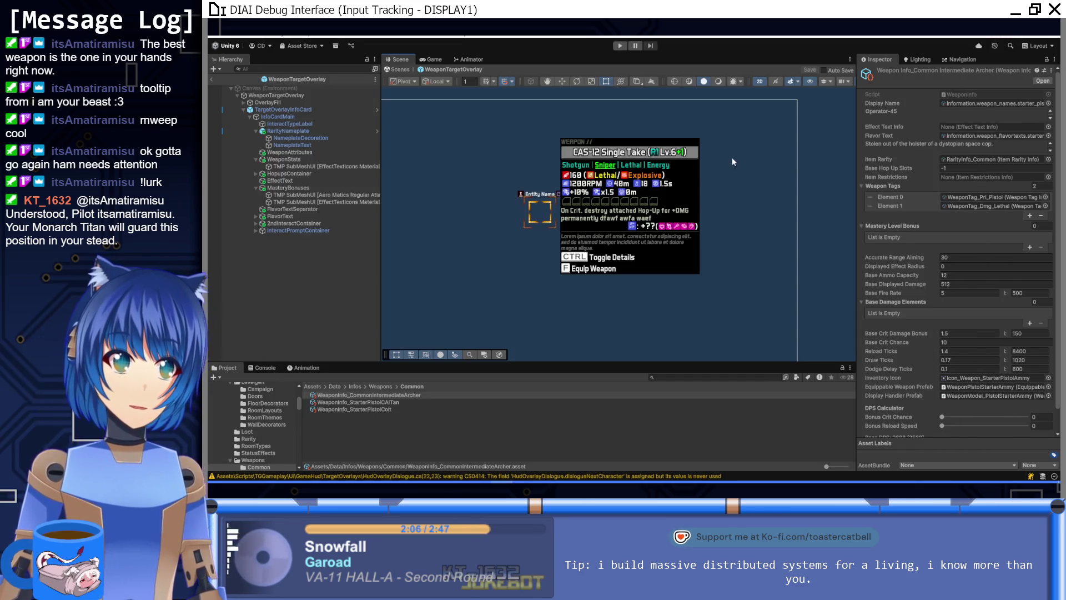
drag(732, 161, 584, 188)
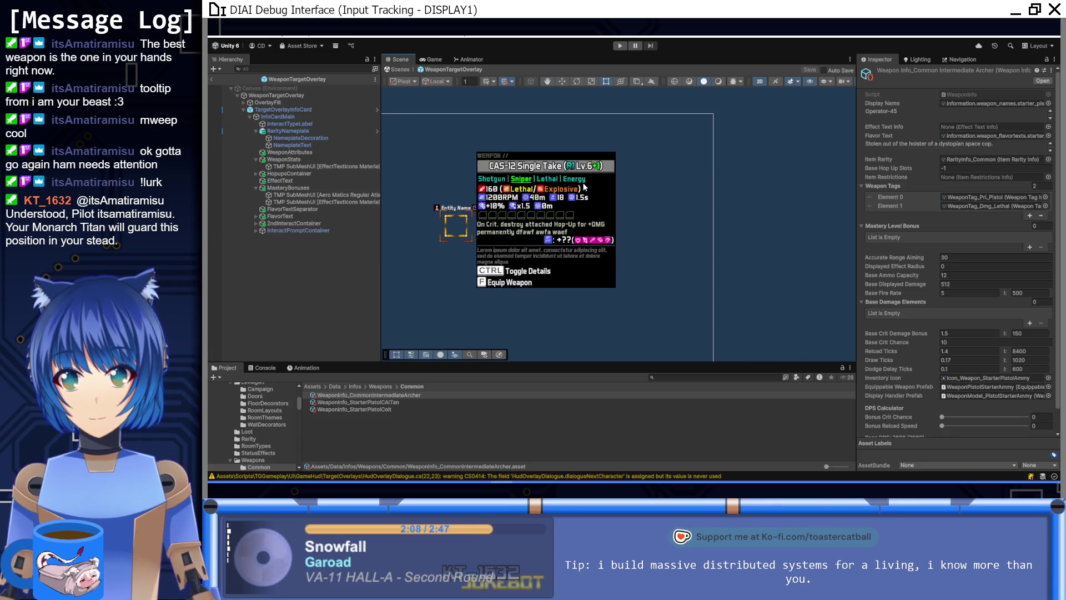
key(alt+Tab)
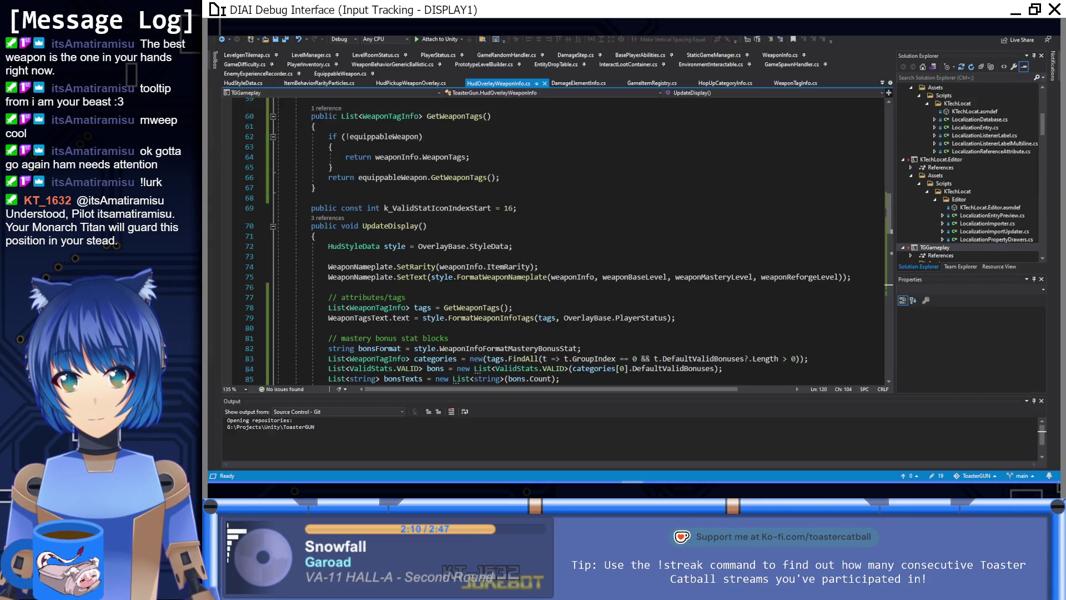
Step: Read through HudOverlayWeaponInfo.cs's UpdateDisplay method from line 76 onward
click(489, 287)
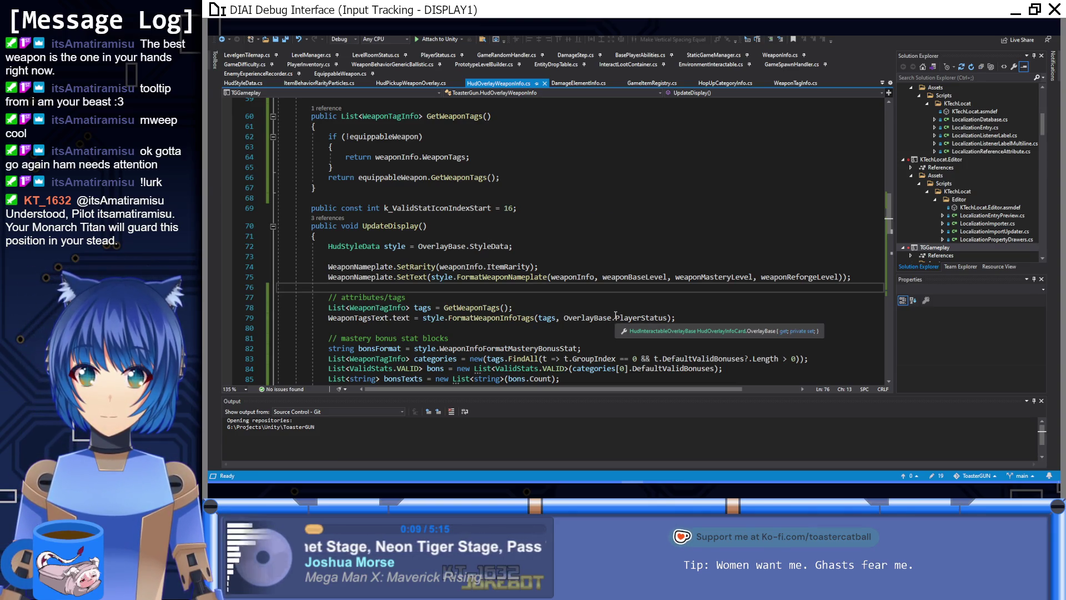
scroll(616, 314, down, 4)
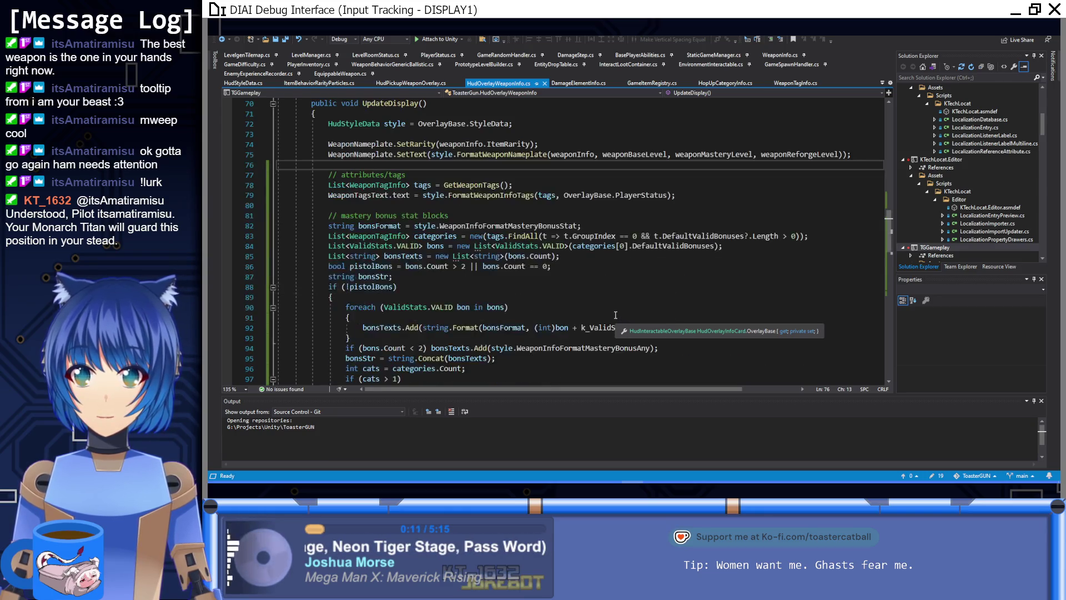
scroll(616, 315, down, 1)
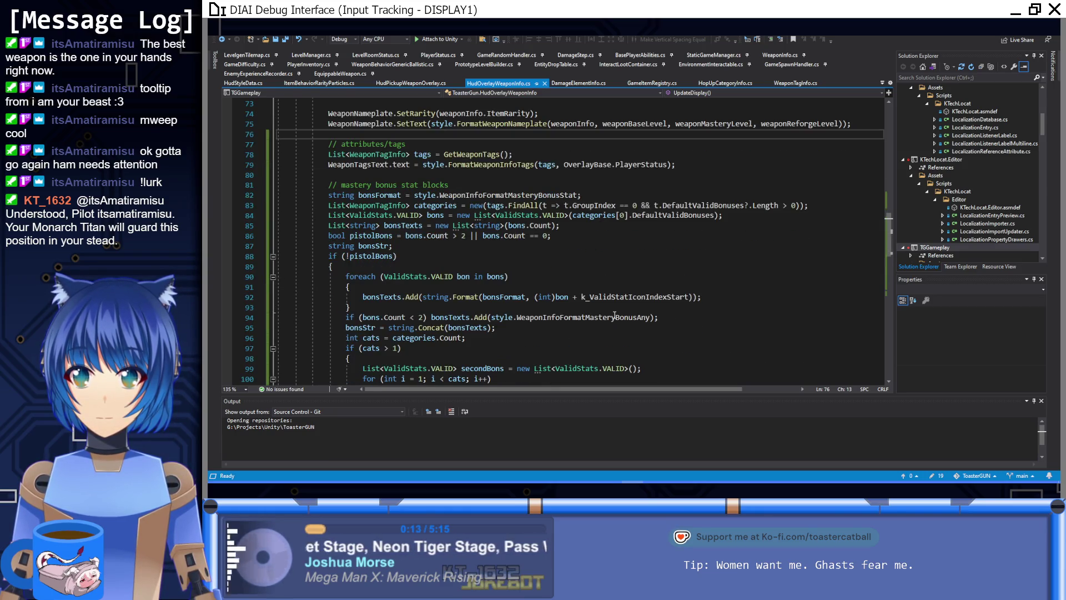
scroll(615, 316, up, 5)
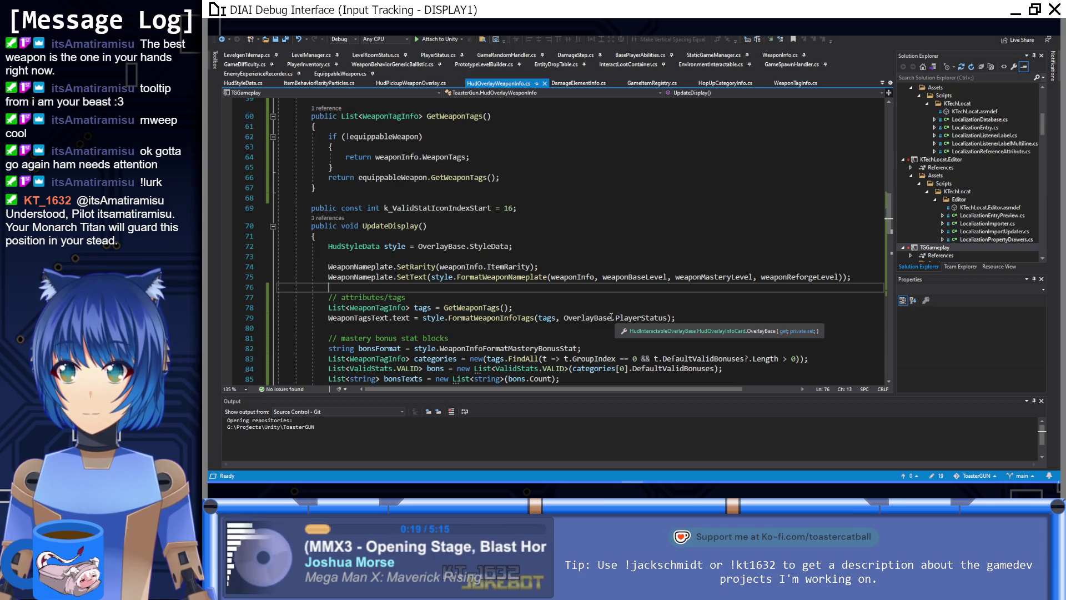
scroll(611, 316, down, 9)
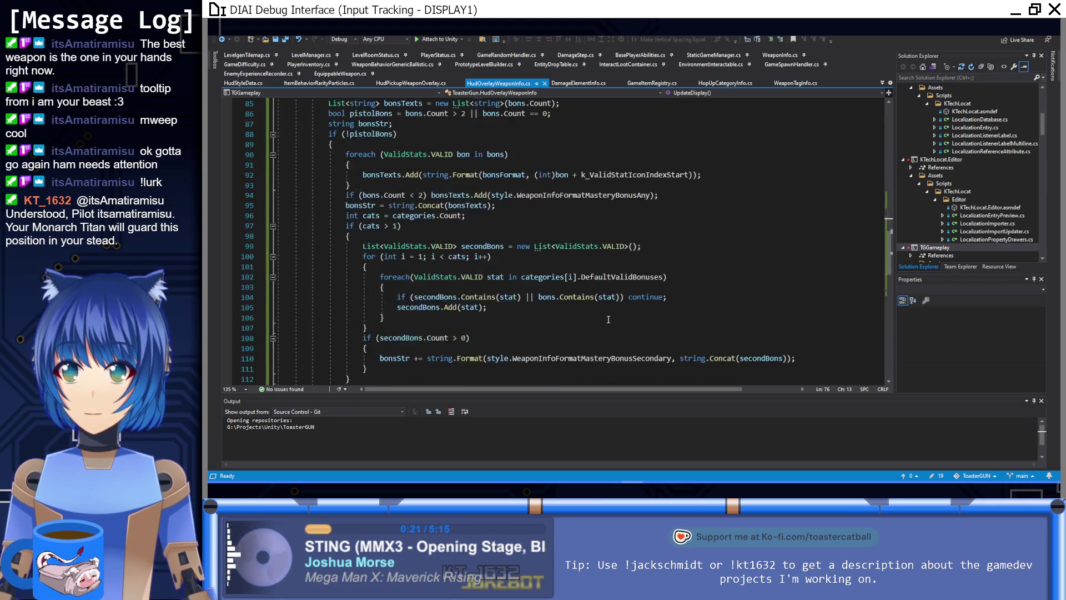
key(alt+Tab)
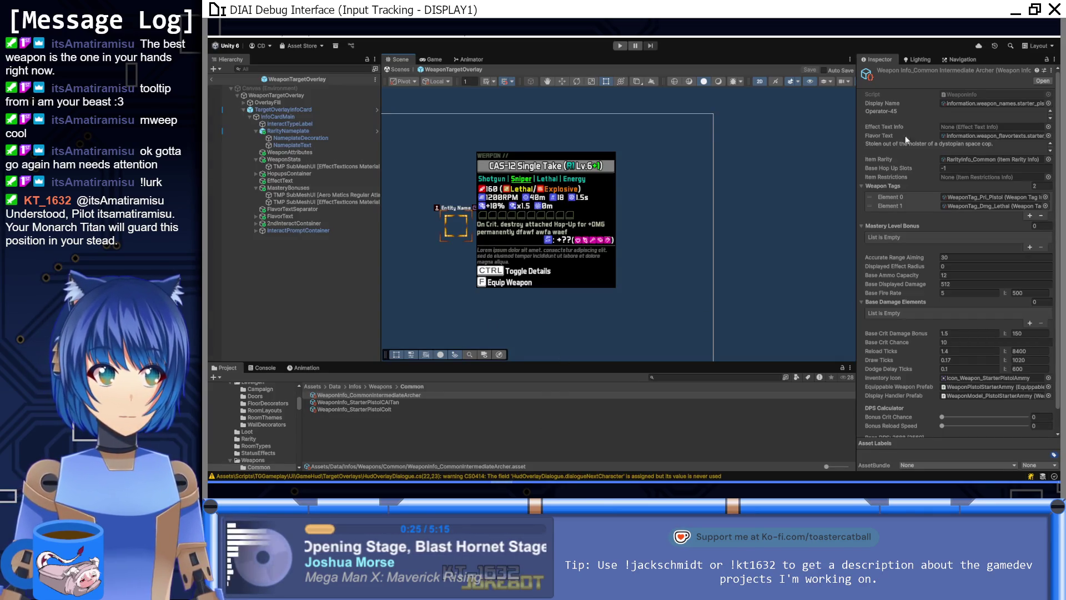
Step: Glance at Notion's weapons page and Toaster GUN Localization Table, then open Unity's Infos folder
mouse_move(307, 481)
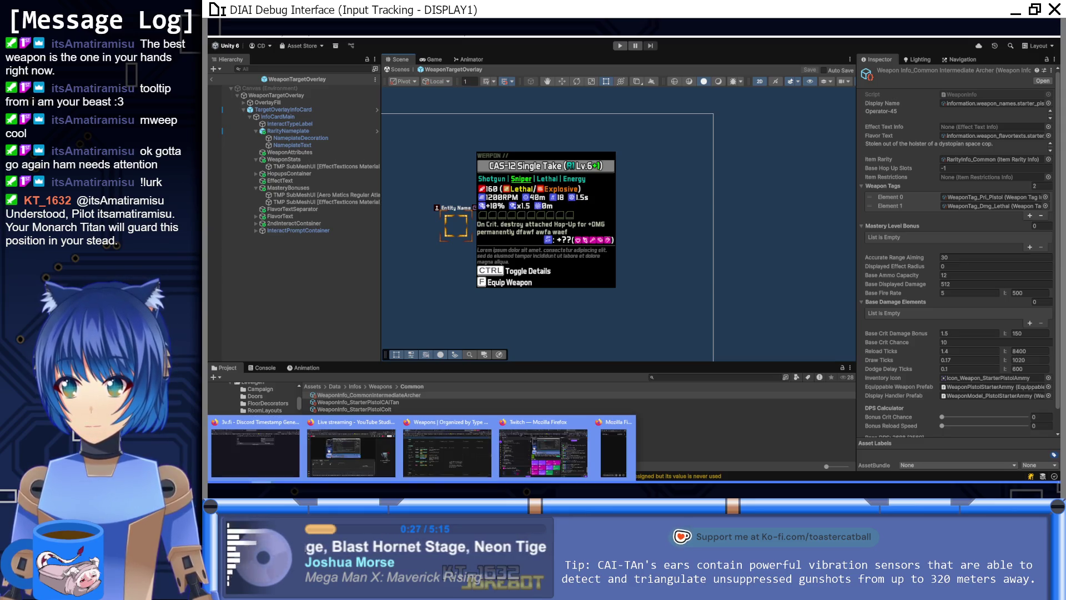
click(447, 453)
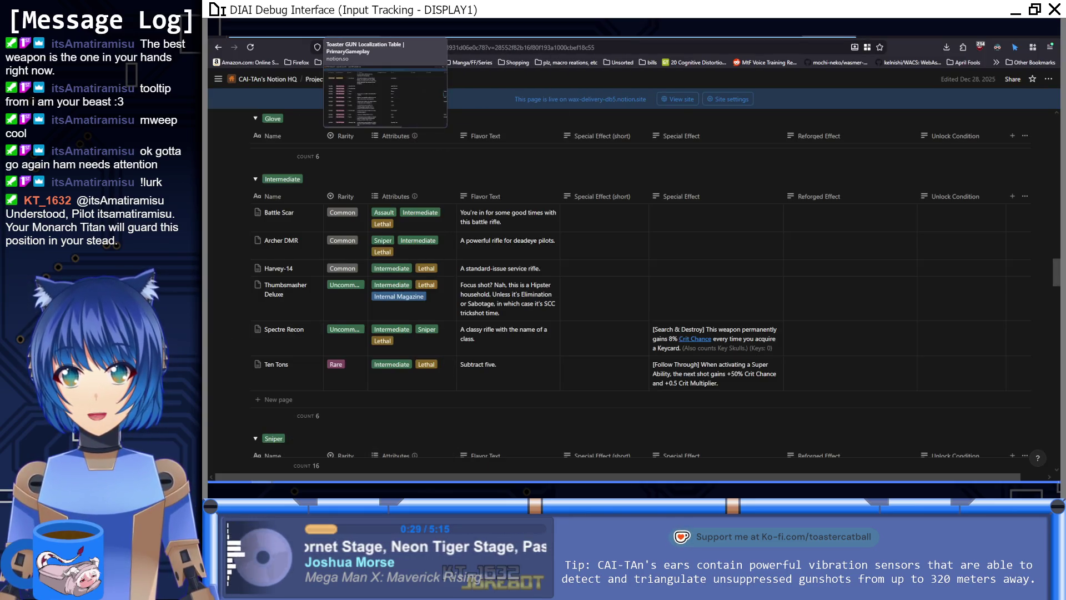
click(355, 28)
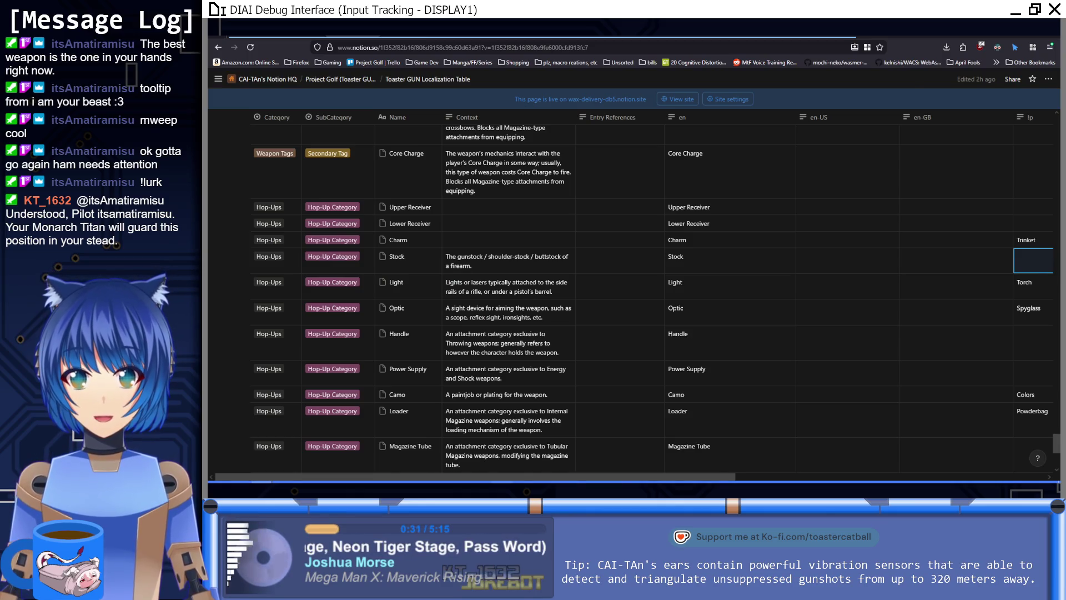
key(alt+Tab)
click(357, 388)
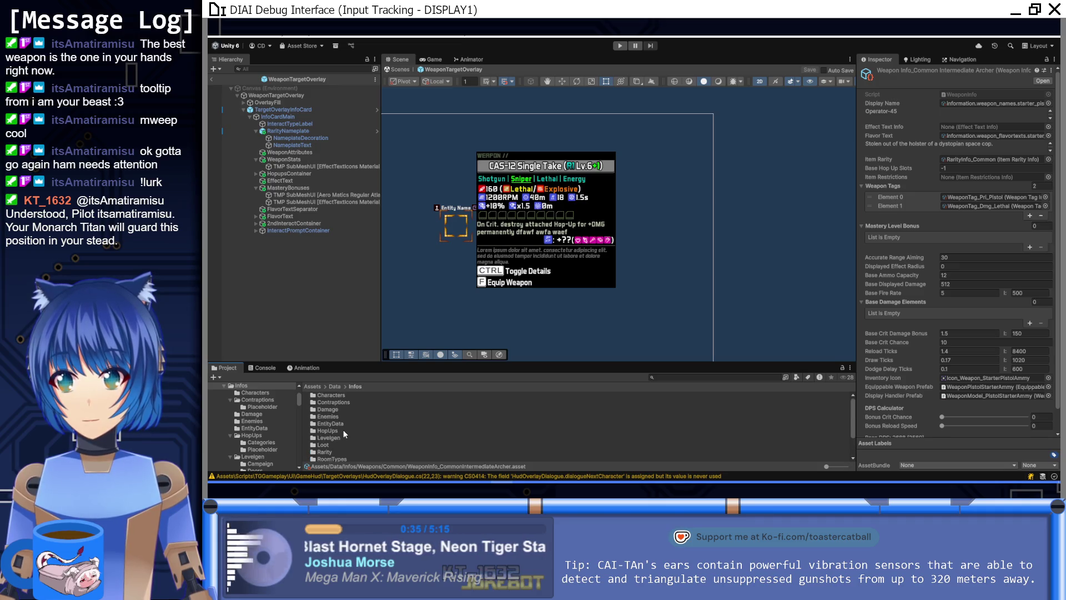
Step: Browse the PlaceholderLocalization folder and the Contraptions/Placeholder folder of dummy assets
click(335, 387)
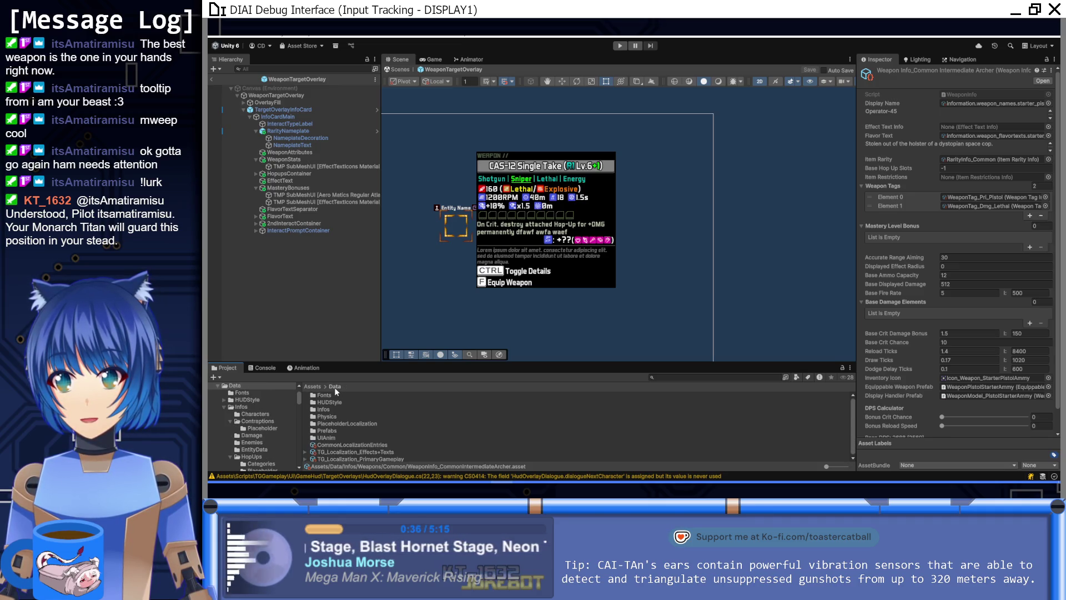
double_click(346, 422)
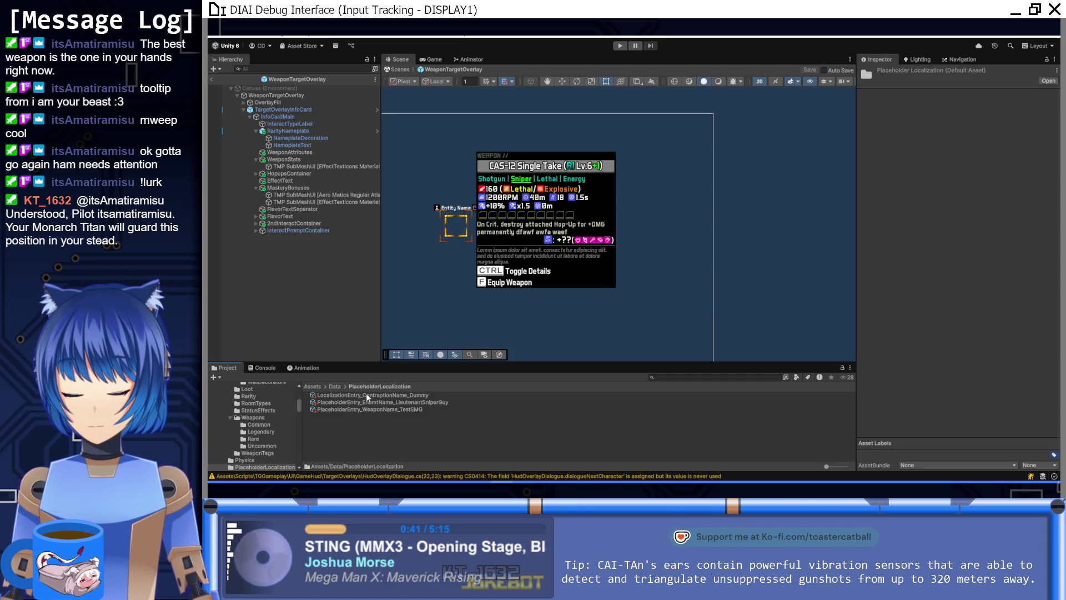
click(335, 386)
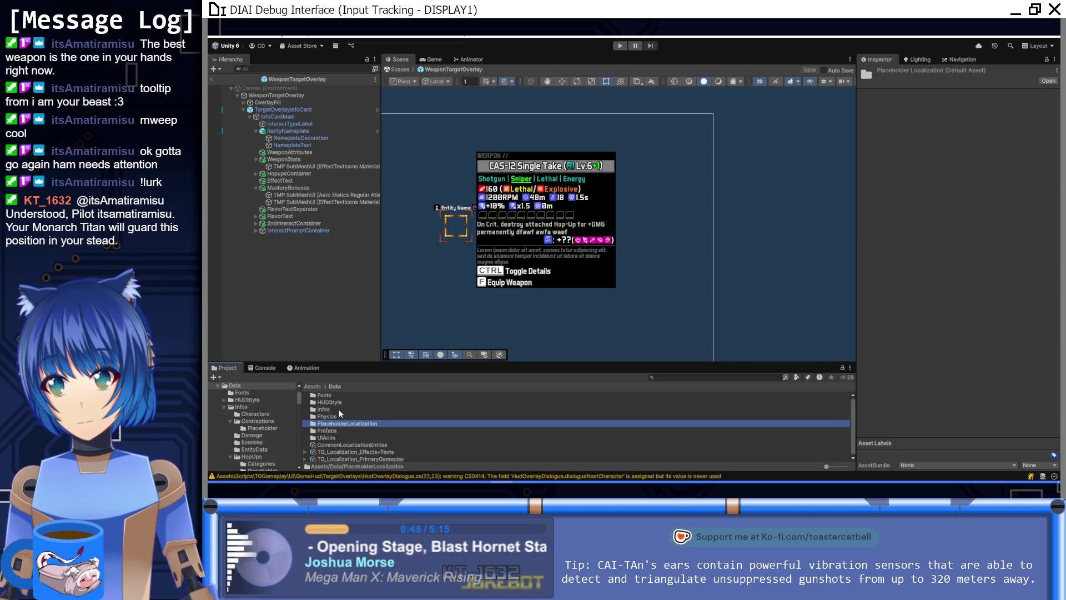
double_click(338, 409)
right_click(346, 402)
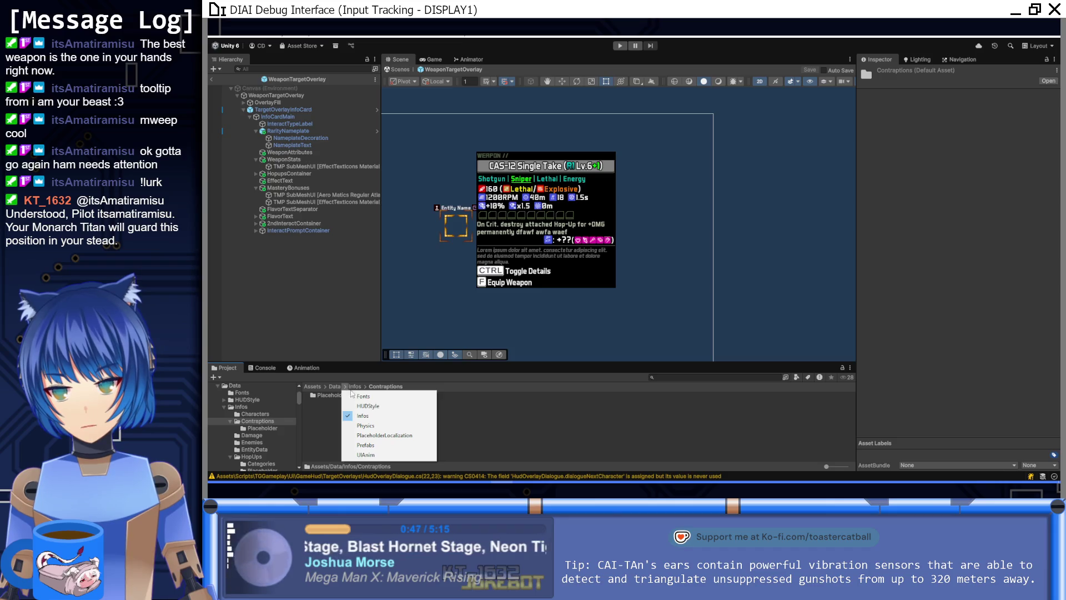
key(Escape)
double_click(346, 403)
double_click(341, 396)
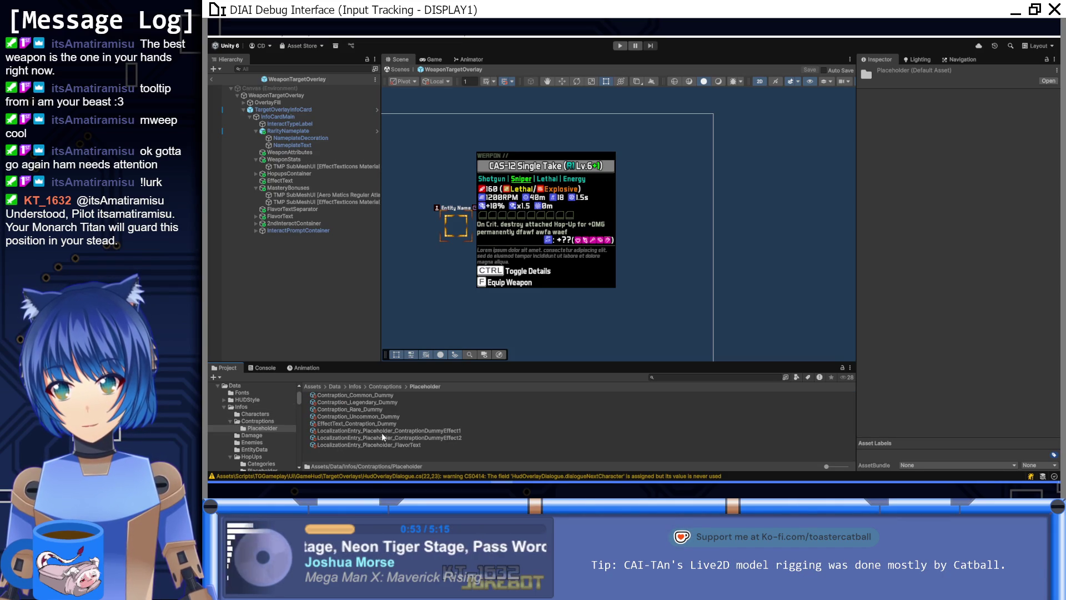
Step: Browse the Common and Legendary weapon folders, then open Unity Search with Ctrl+K
click(385, 387)
click(340, 387)
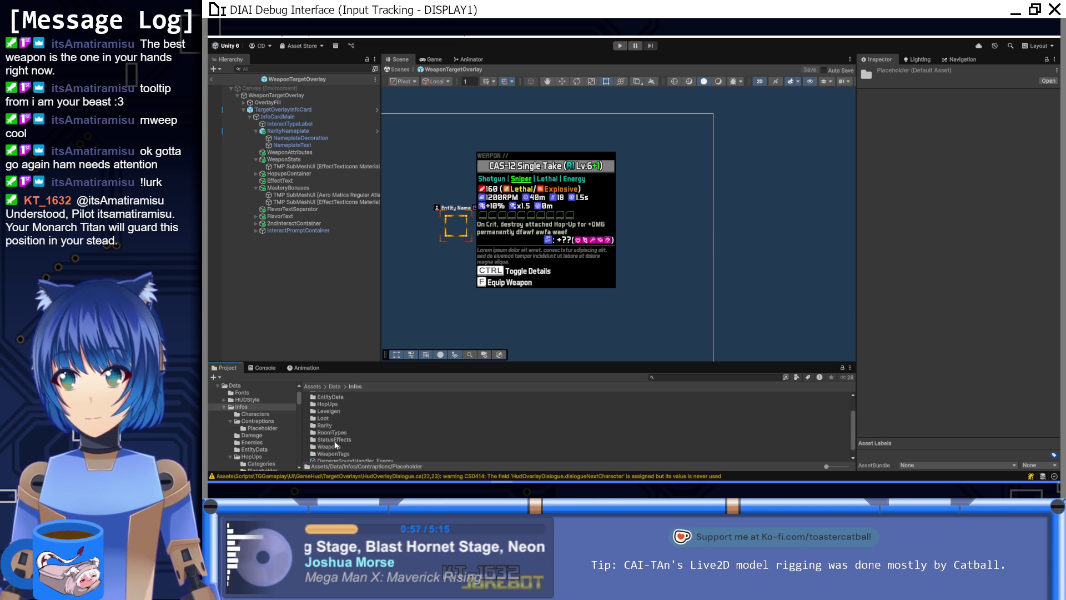
double_click(336, 446)
click(351, 395)
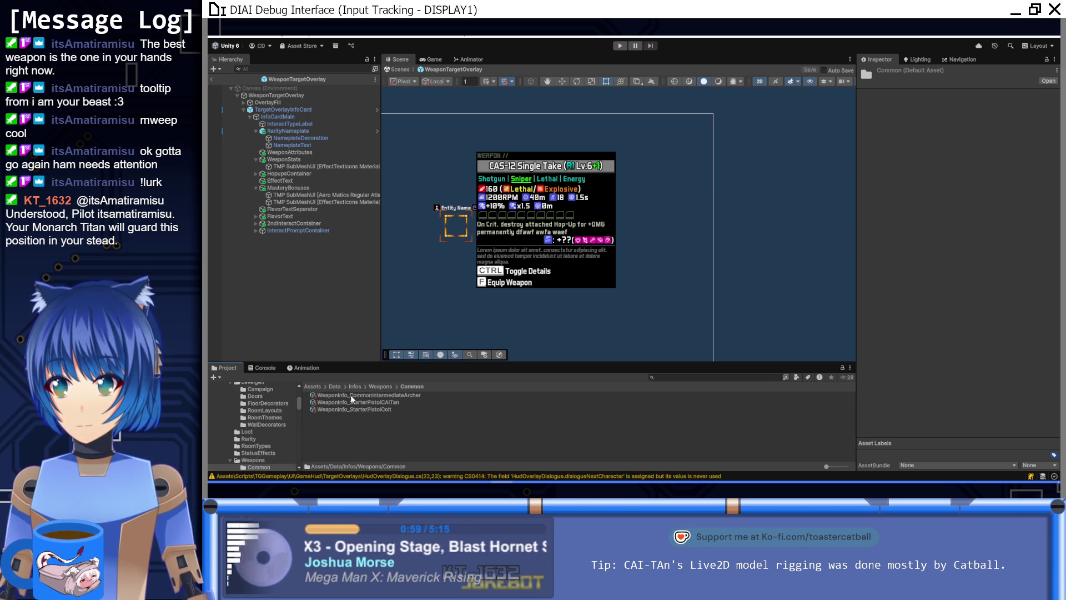
double_click(331, 402)
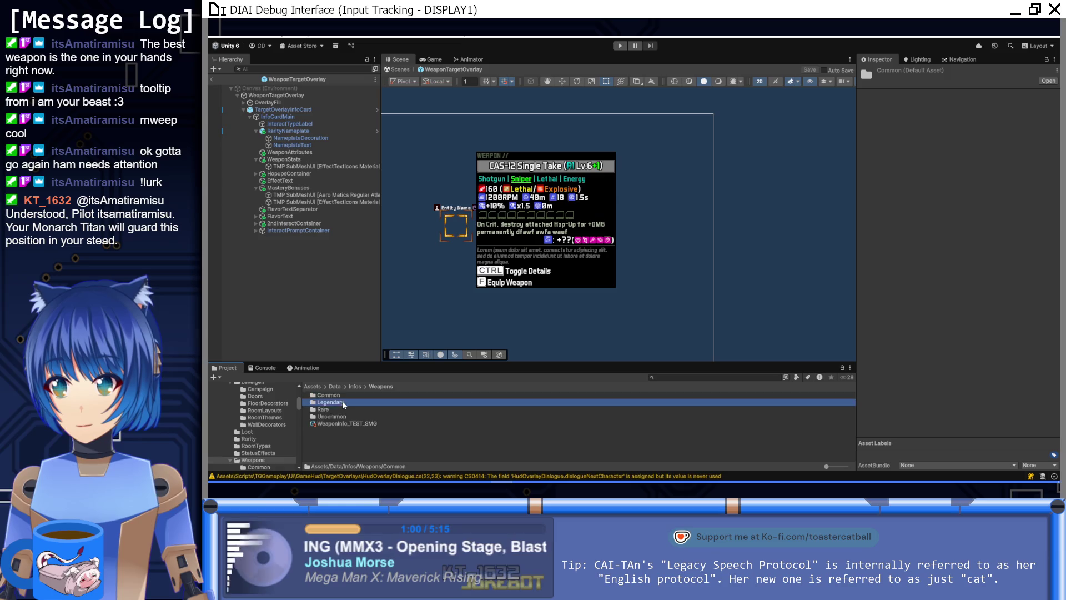
click(380, 387)
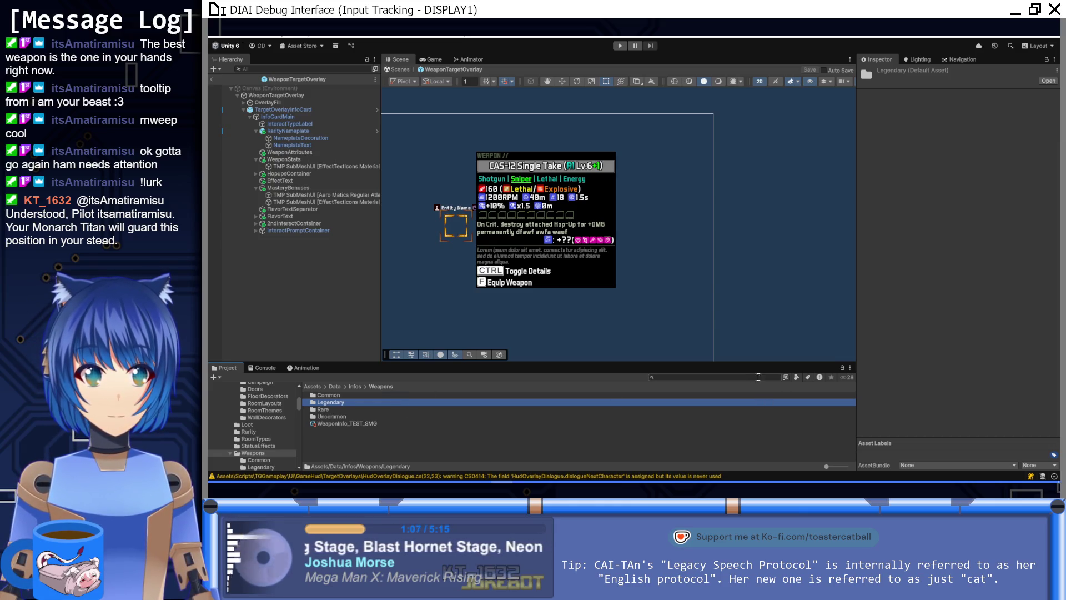
key(alt+Tab)
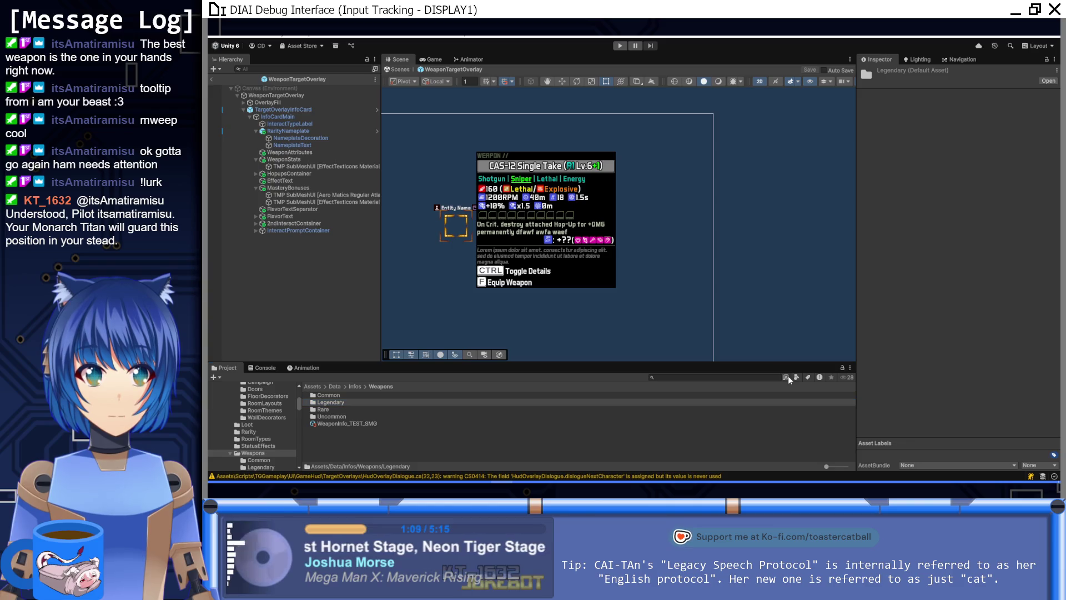
key(ctrl+k)
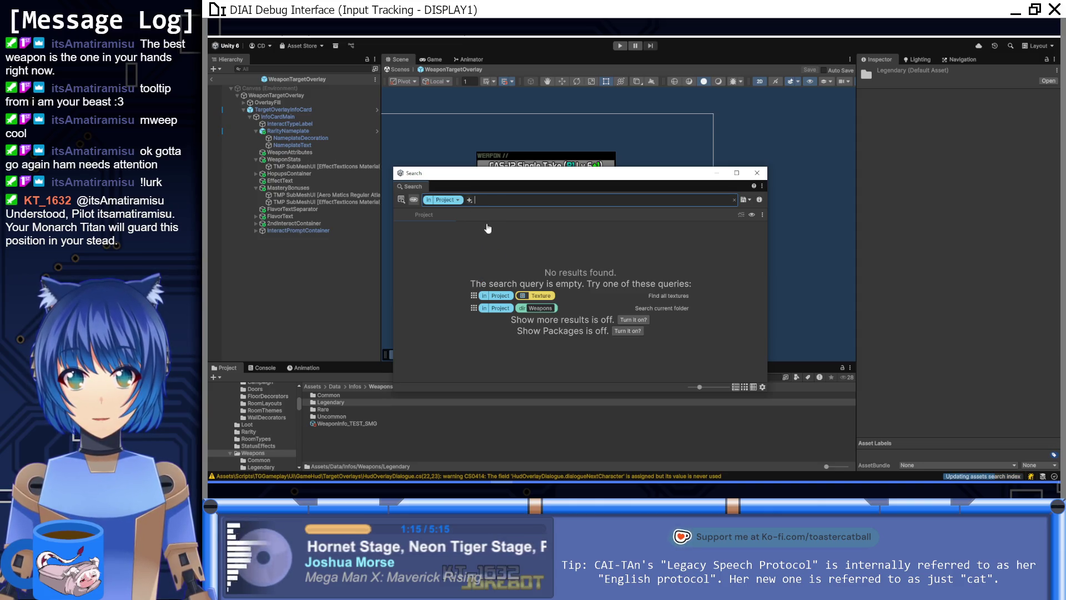
Step: Add a type filter restricting the search to Localization Entry assets
click(469, 201)
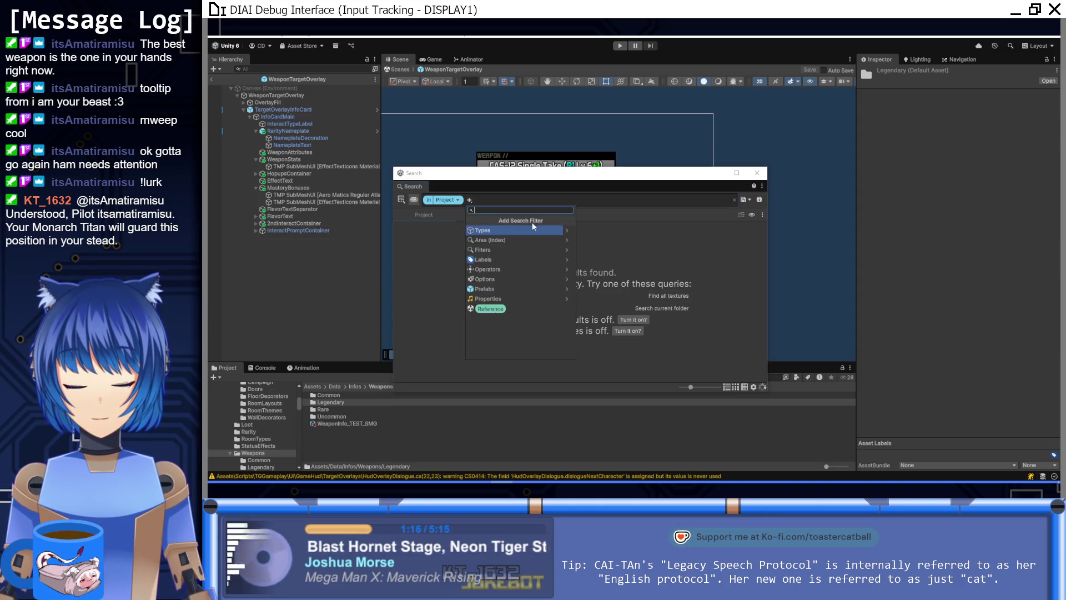
click(569, 230)
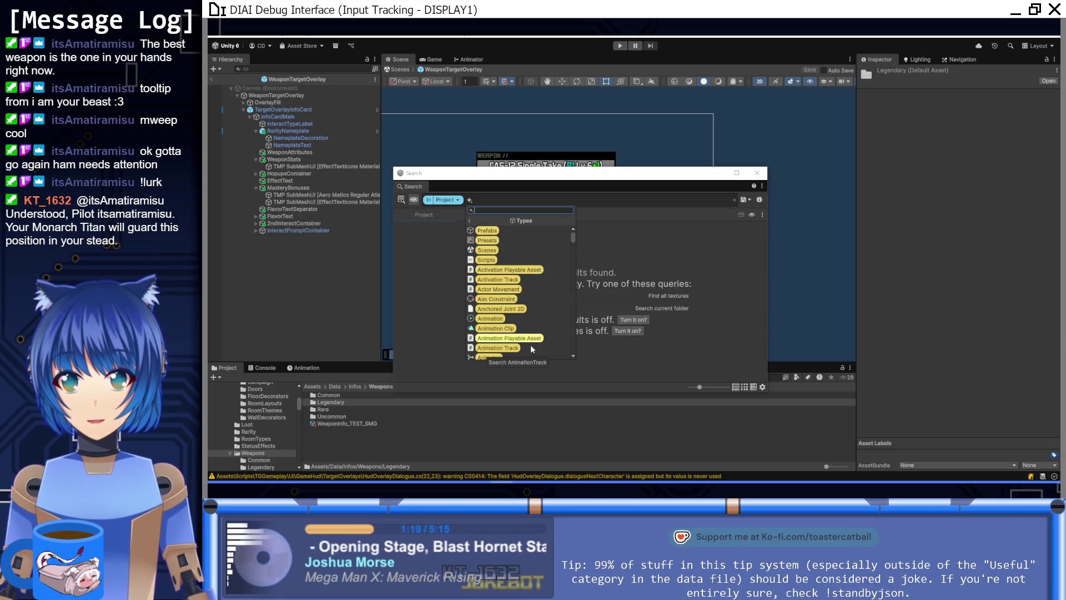
scroll(534, 338, down, 4)
scroll(533, 338, down, 15)
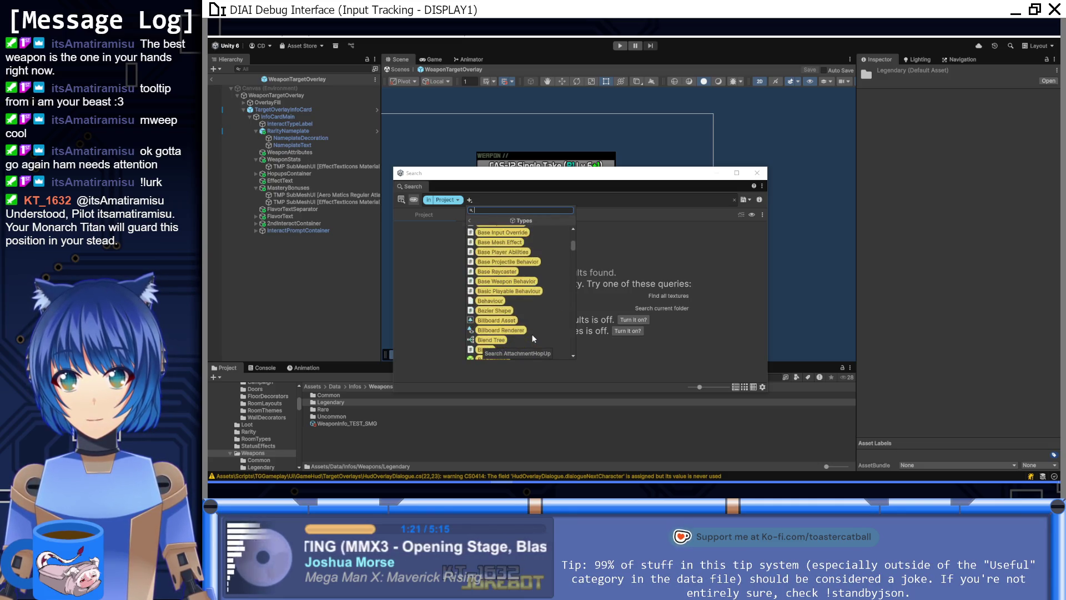
scroll(532, 334, down, 6)
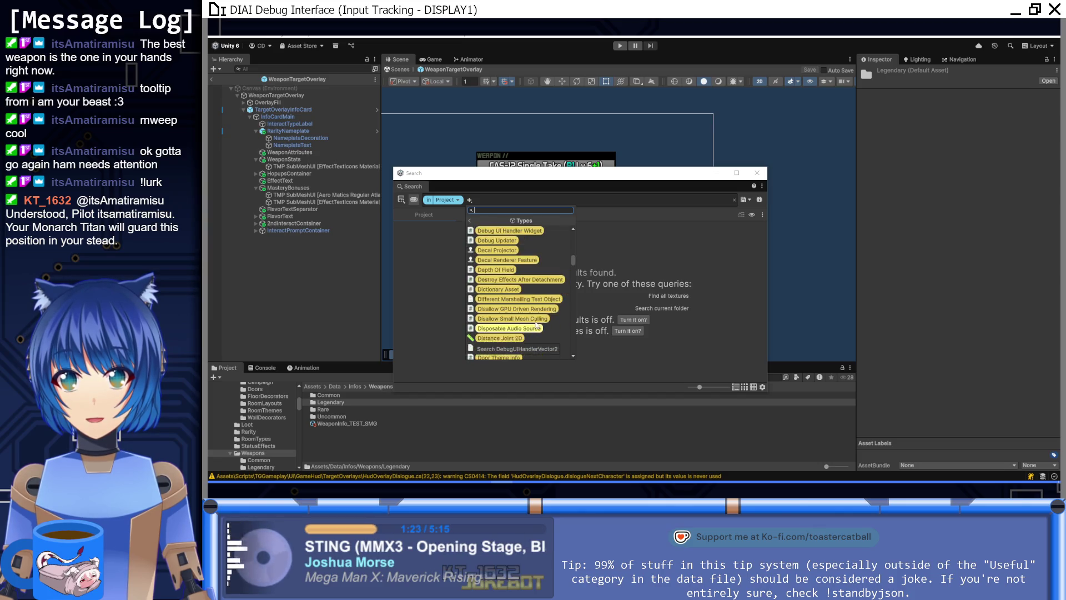
mouse_move(573, 259)
mouse_down()
mouse_move(569, 312)
mouse_move(568, 291)
mouse_up()
scroll(567, 291, down, 3)
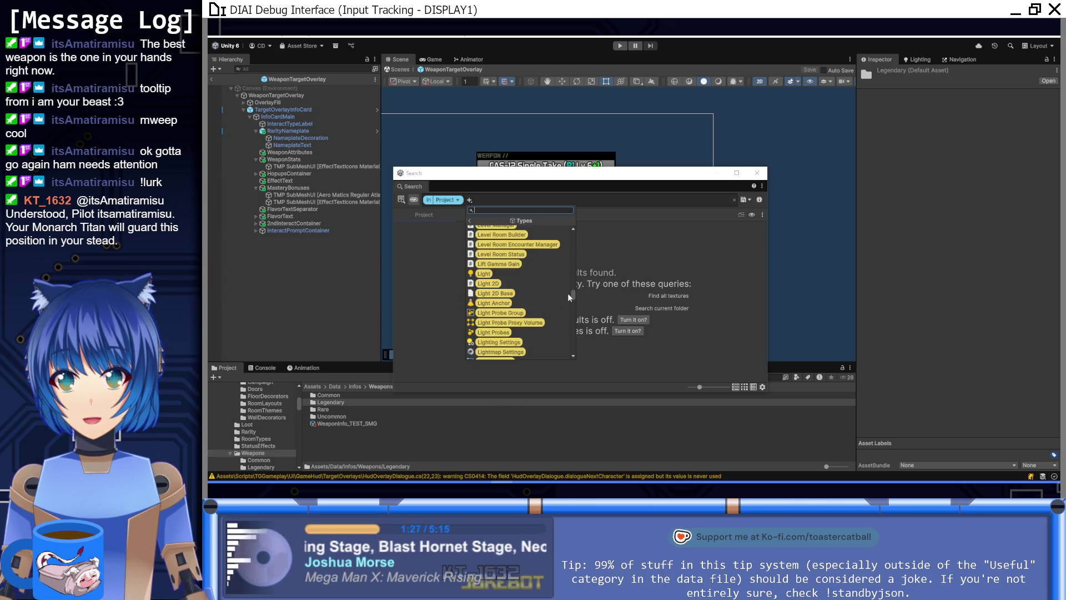
scroll(550, 293, down, 6)
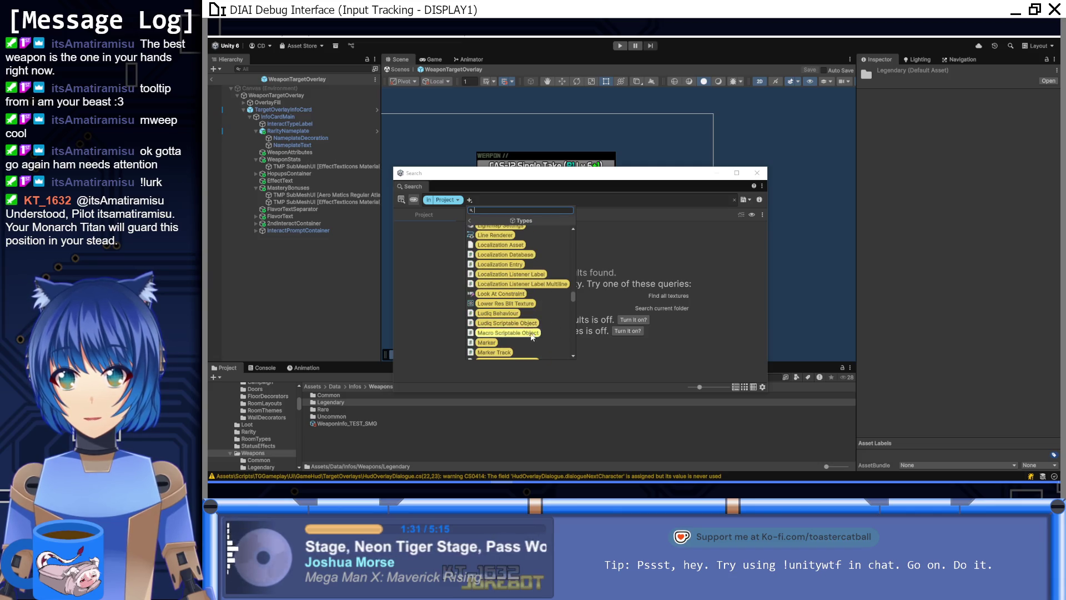
click(532, 267)
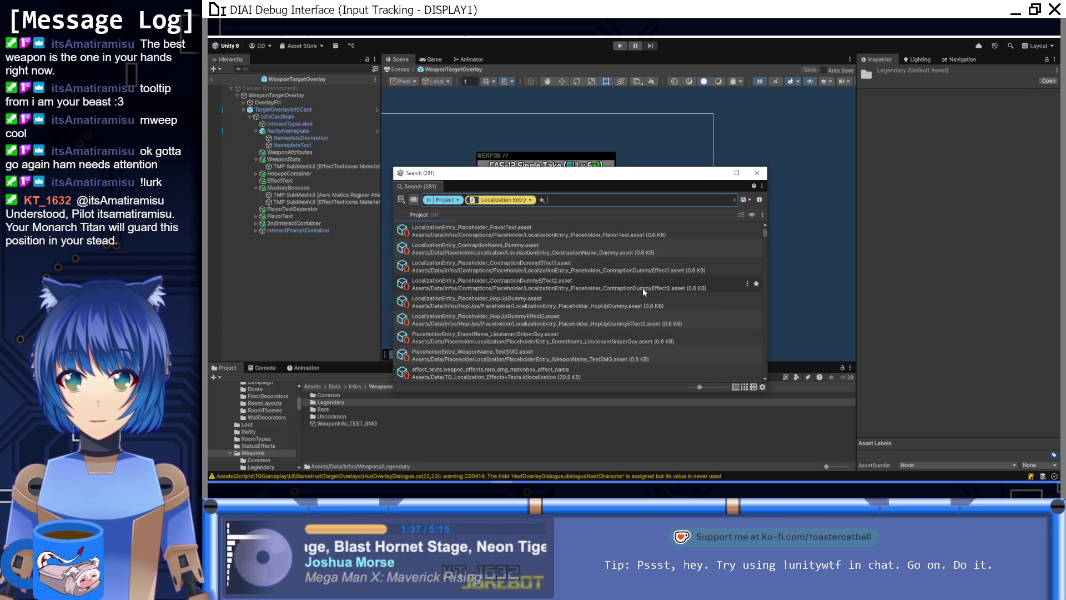
scroll(642, 289, up, 3)
scroll(642, 288, up, 5)
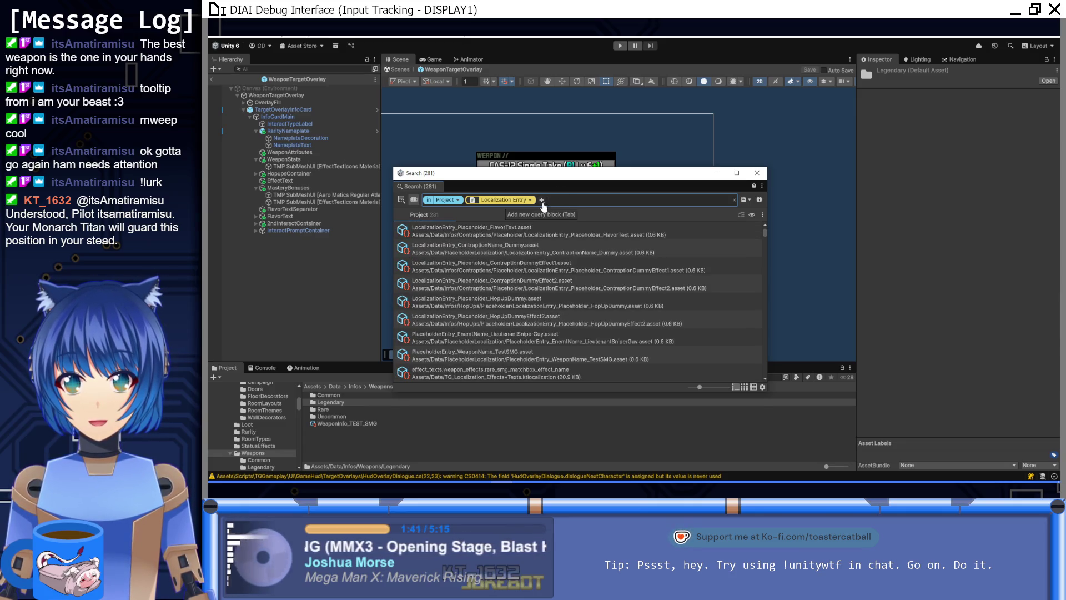
click(754, 216)
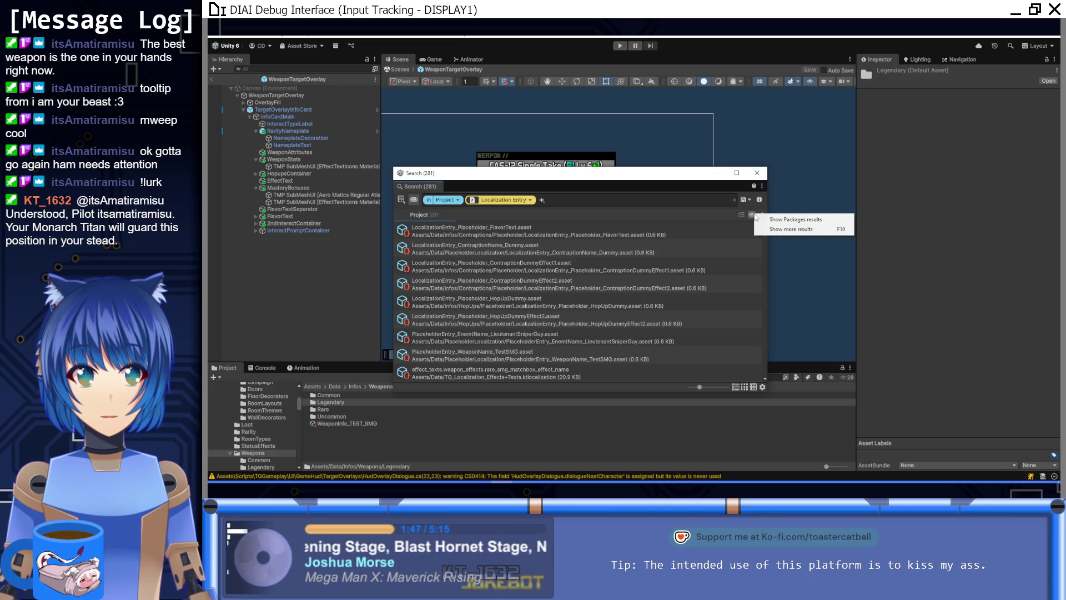
click(719, 210)
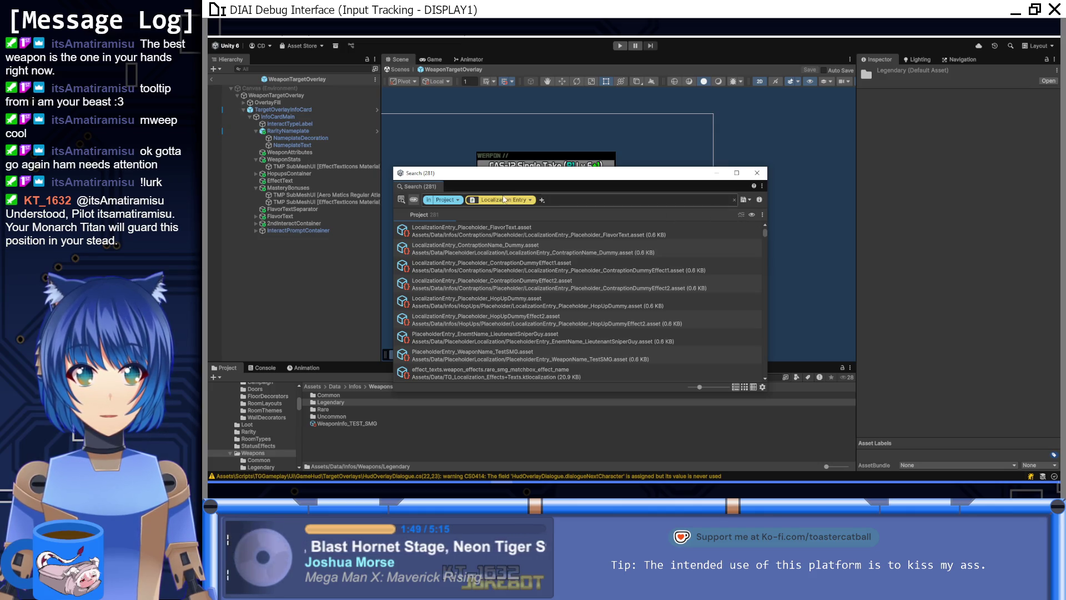
Step: Add a Script (Mono Script) property filter under Properties > Localization Entry
click(543, 200)
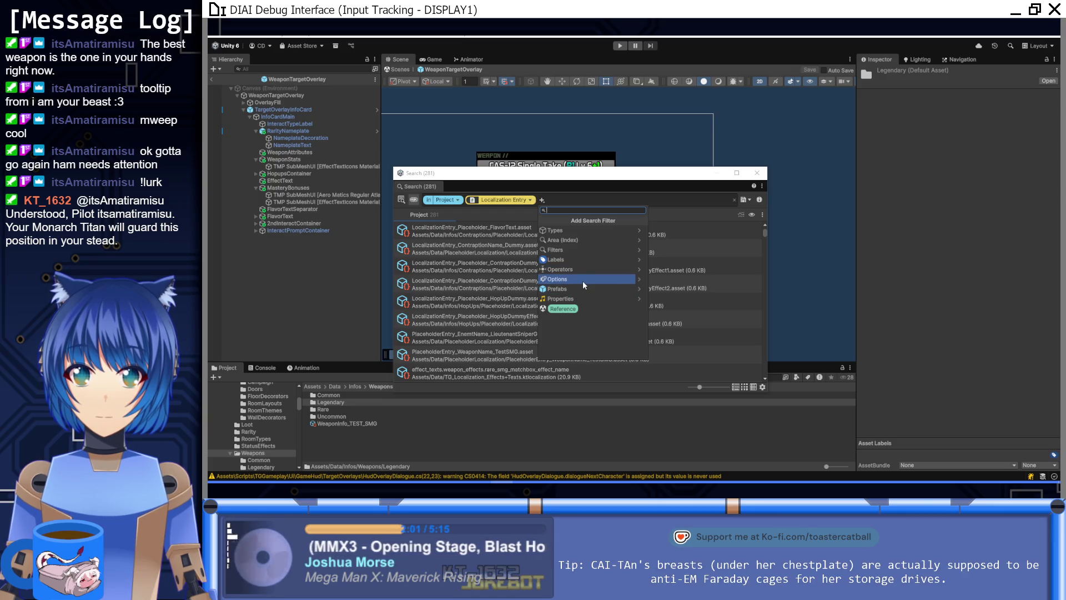
click(639, 280)
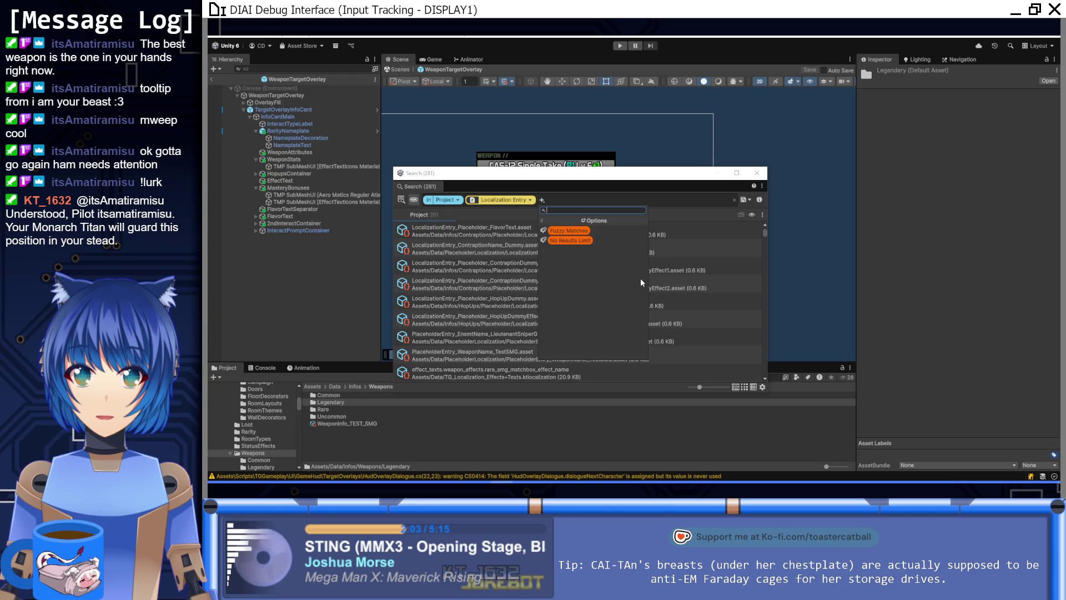
click(542, 220)
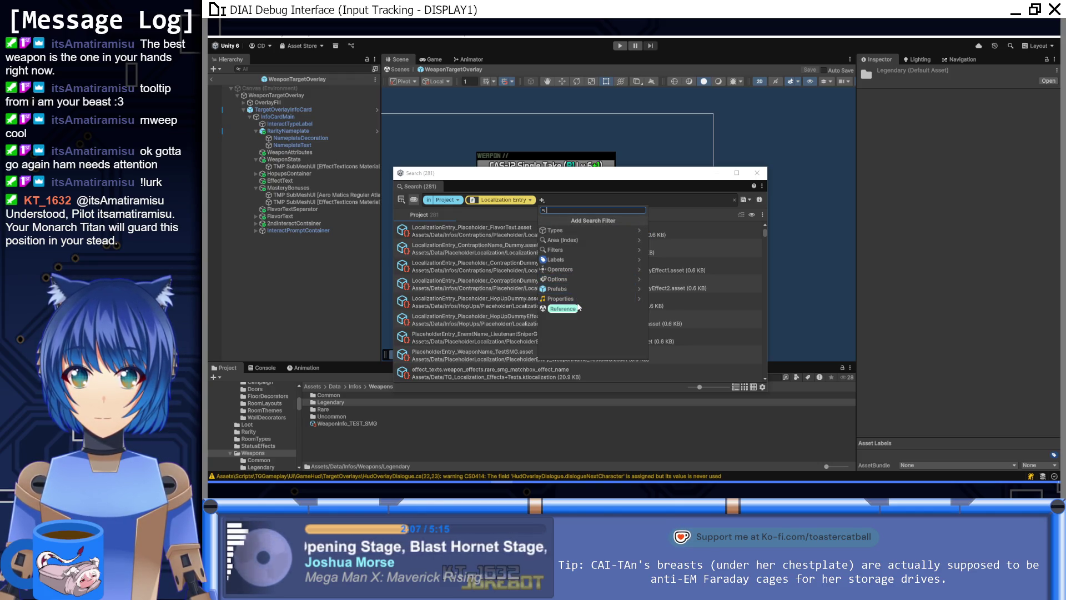
click(642, 295)
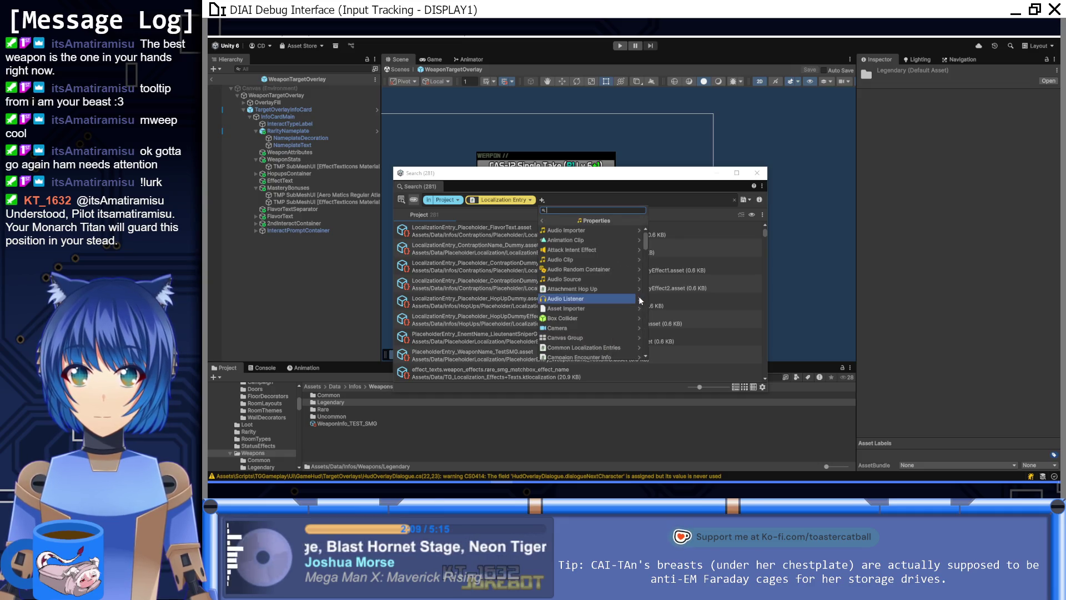
scroll(570, 335, down, 2)
scroll(571, 335, down, 3)
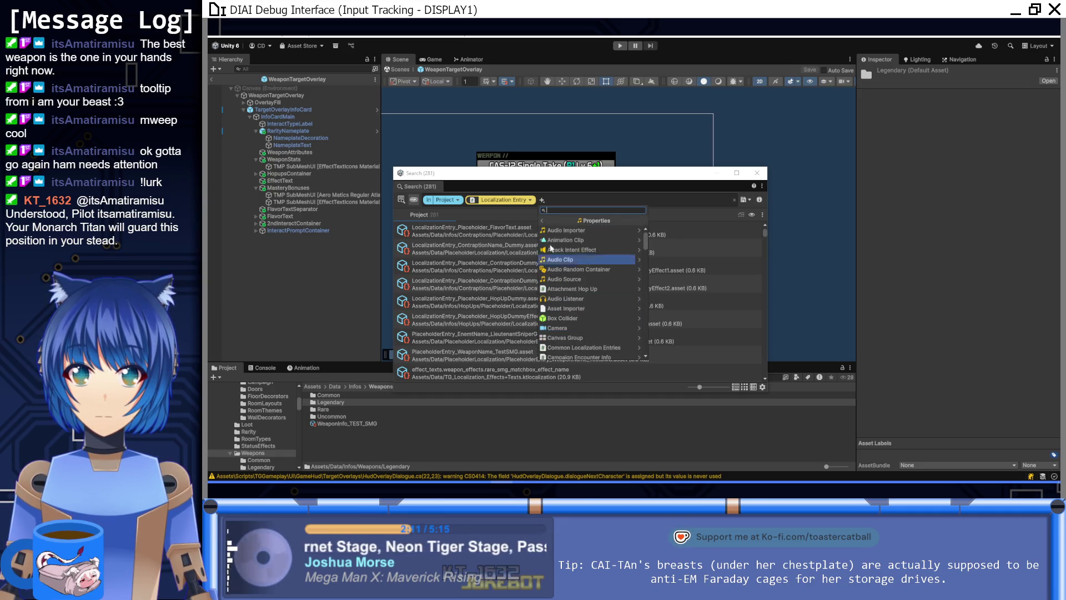
scroll(603, 340, down, 10)
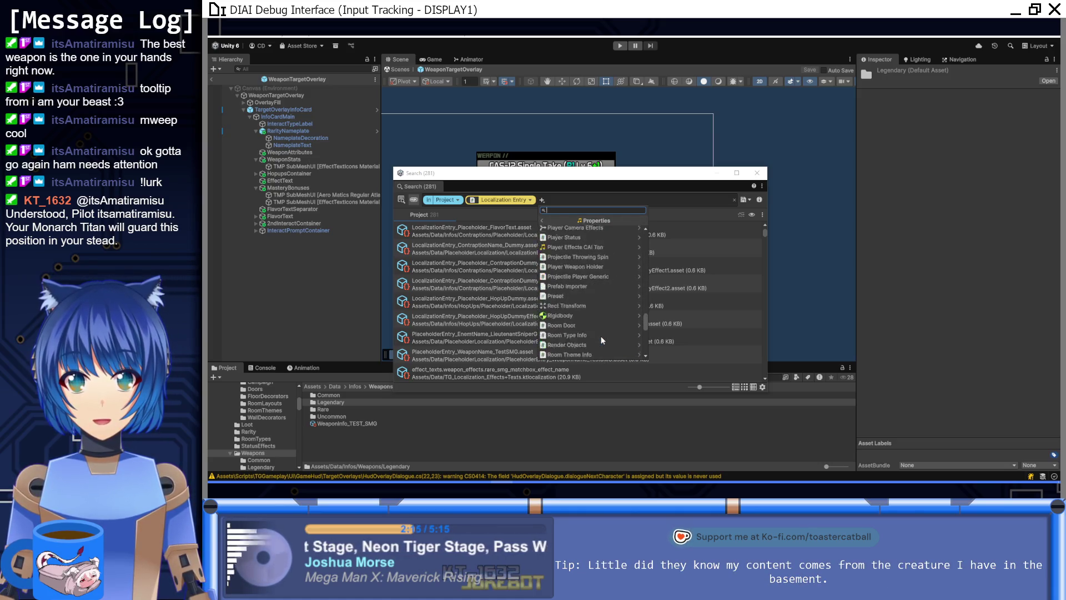
scroll(601, 335, up, 10)
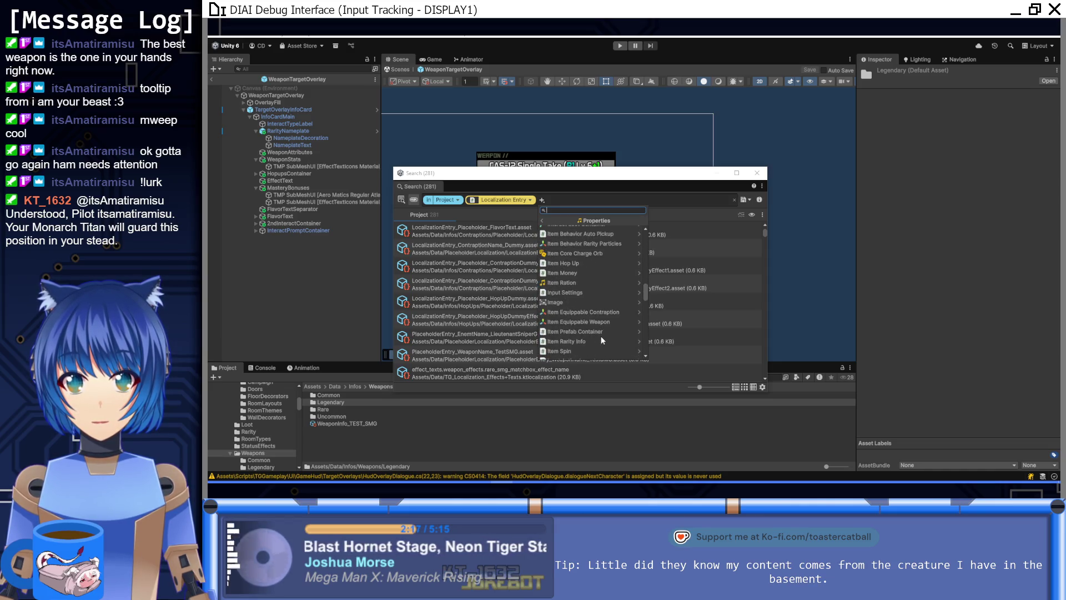
scroll(602, 339, up, 5)
scroll(603, 341, down, 8)
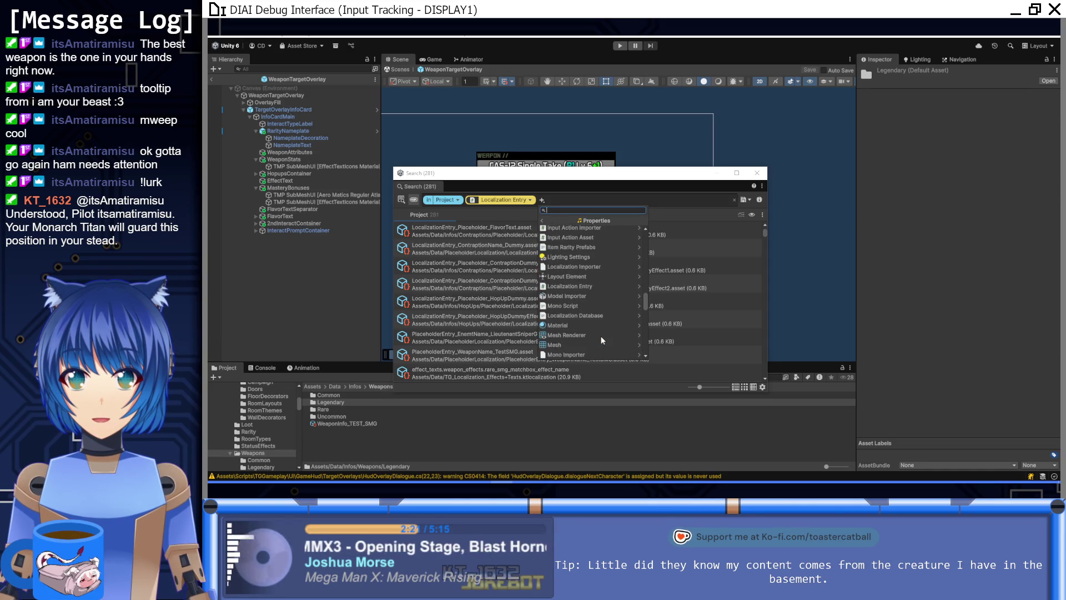
click(587, 287)
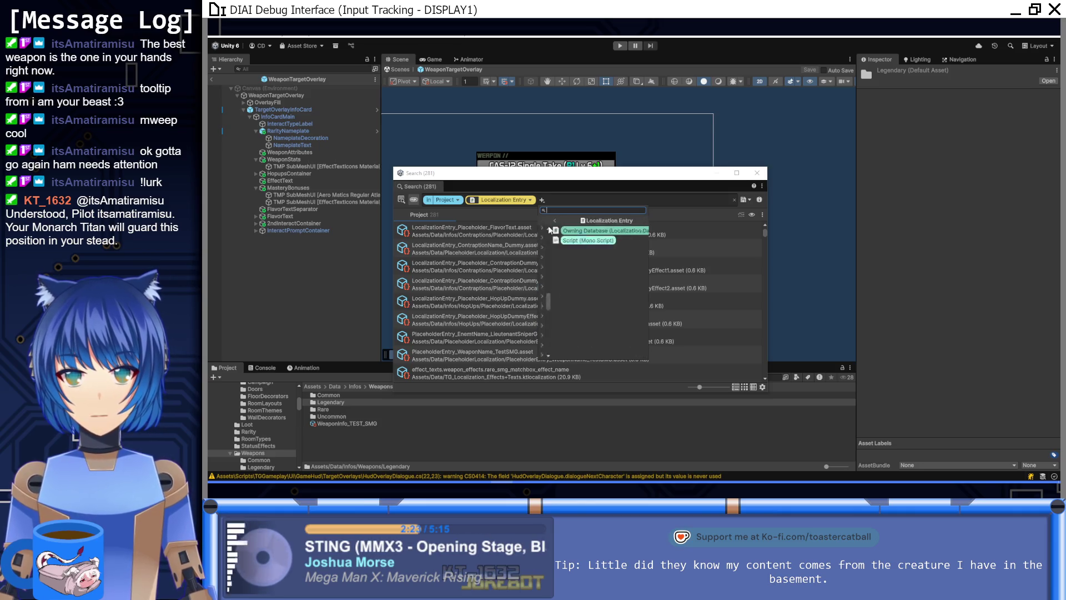
click(595, 242)
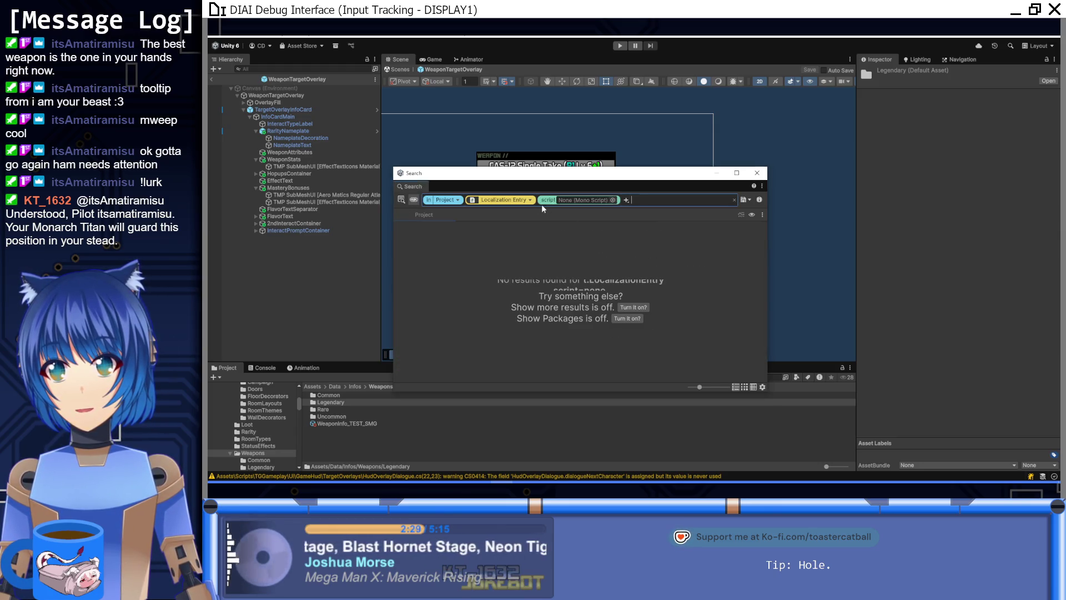
Step: Set the search's script filter to LocalizationEntry, listing 281 localization entry assets
click(596, 201)
scroll(689, 339, down, 5)
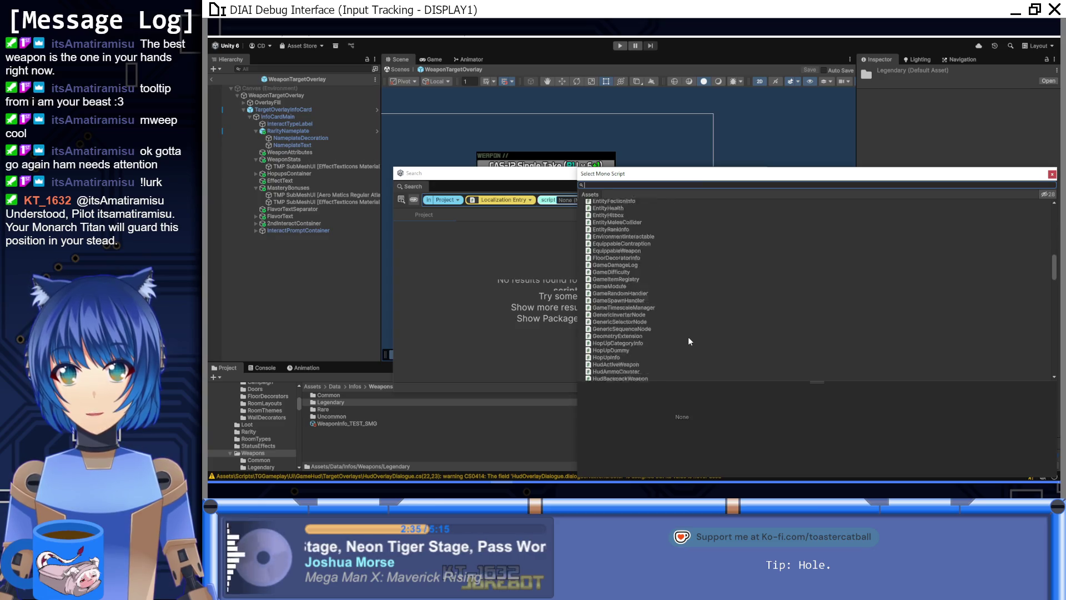
scroll(689, 338, down, 3)
text(local)
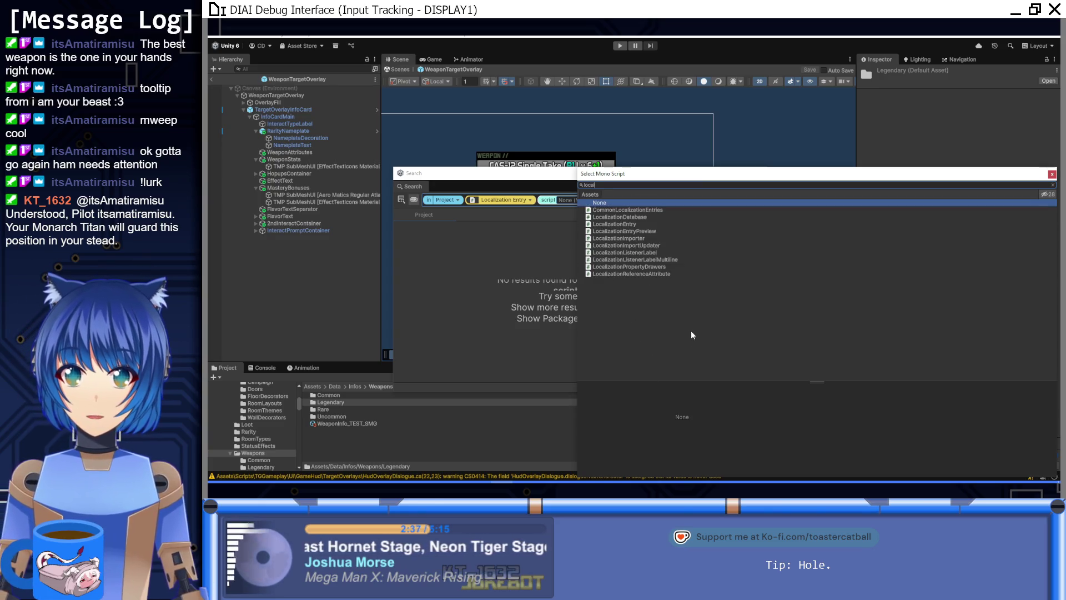
double_click(641, 222)
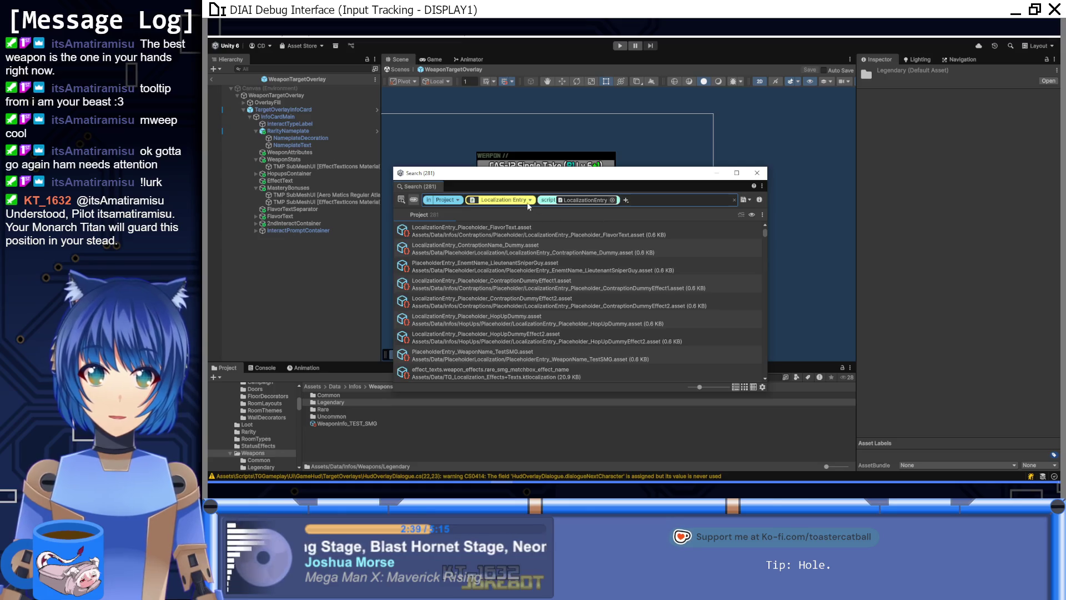
scroll(598, 305, down, 2)
scroll(598, 305, up, 3)
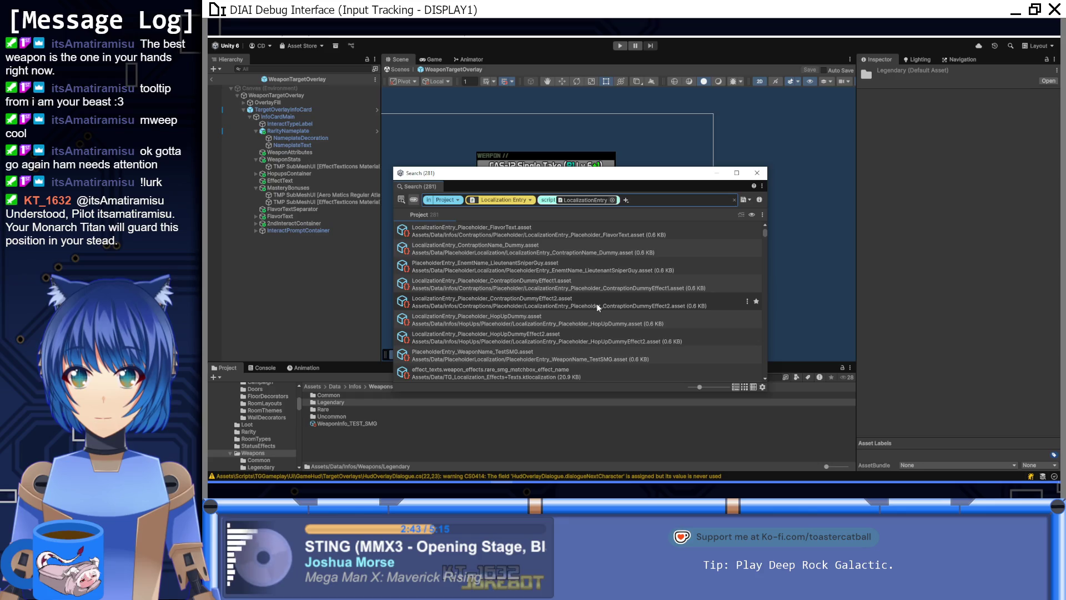
click(457, 200)
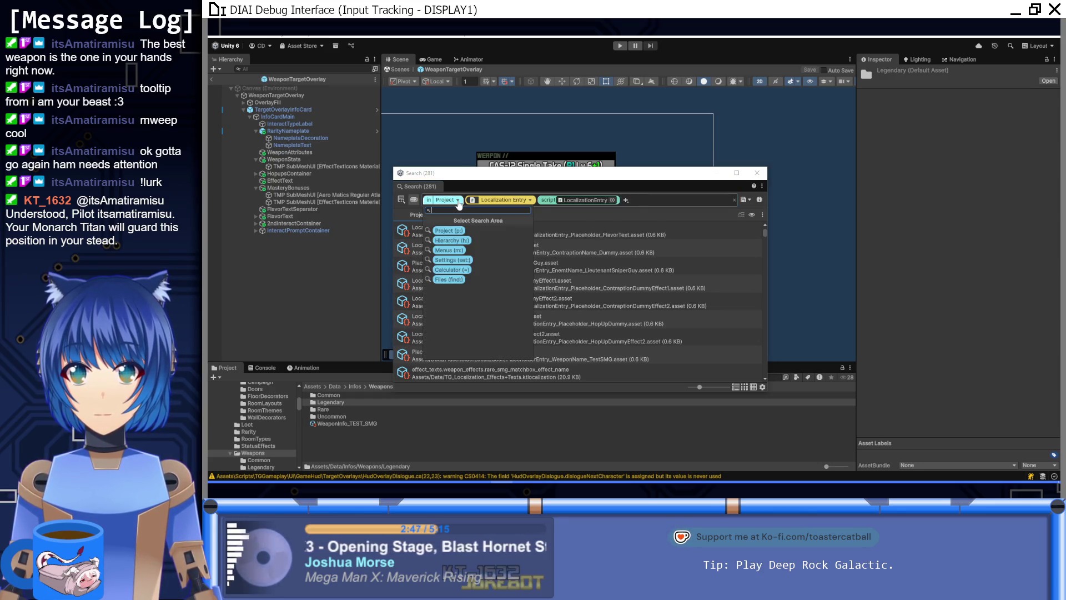
Step: Delete the LocalizationEntry script chip, keeping the search scoped to Project with 281 results
click(449, 280)
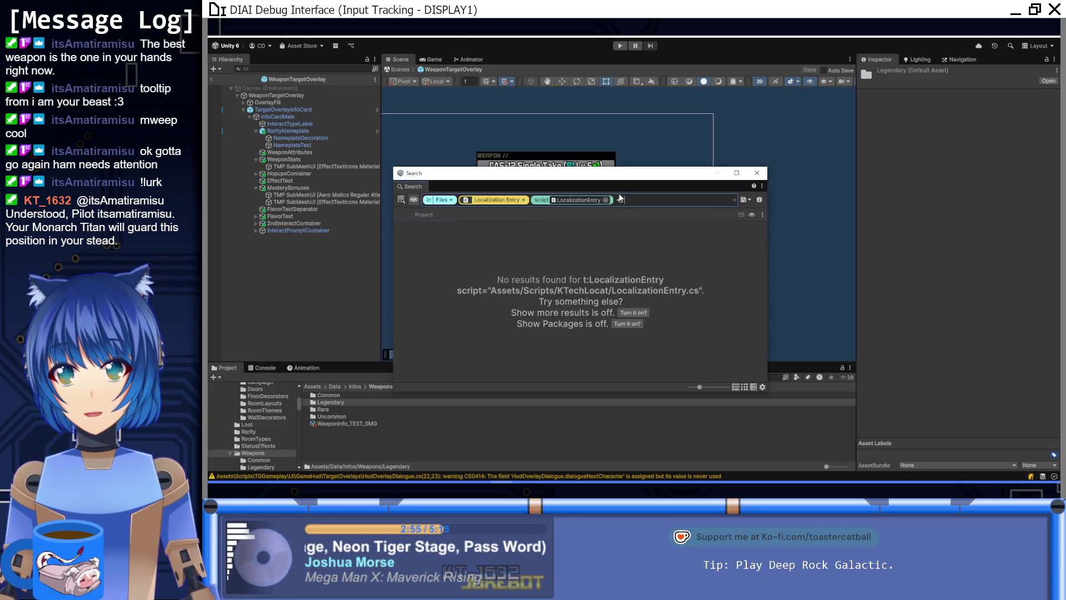
click(606, 200)
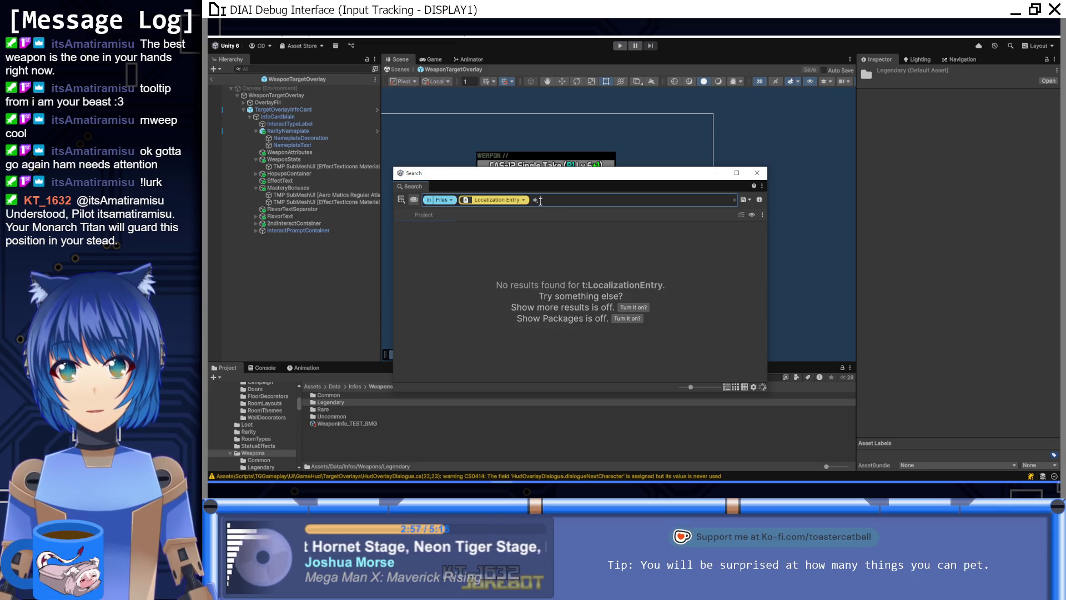
click(452, 201)
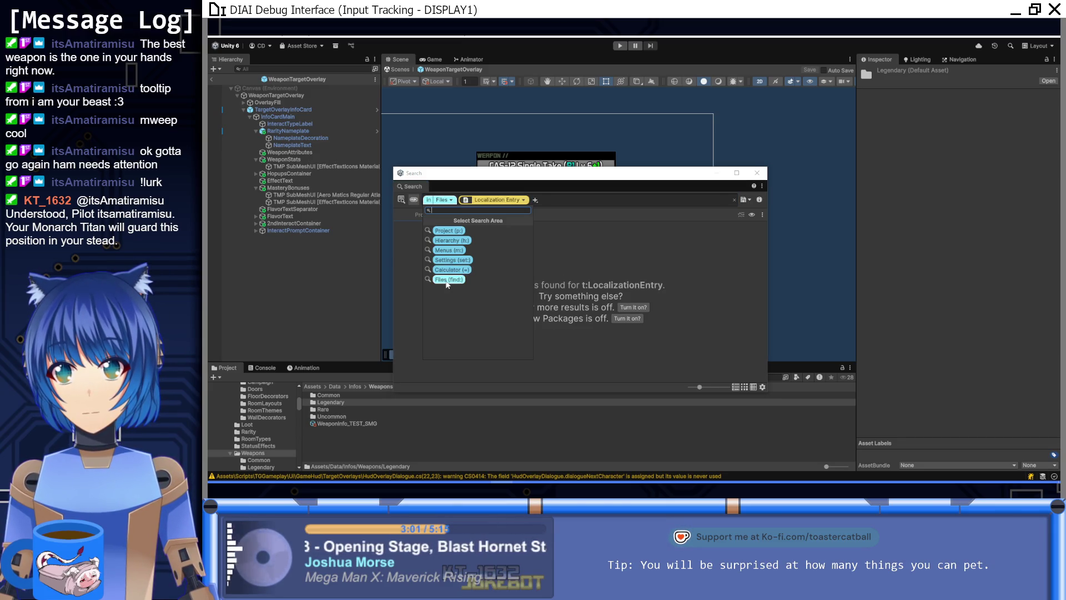
click(449, 230)
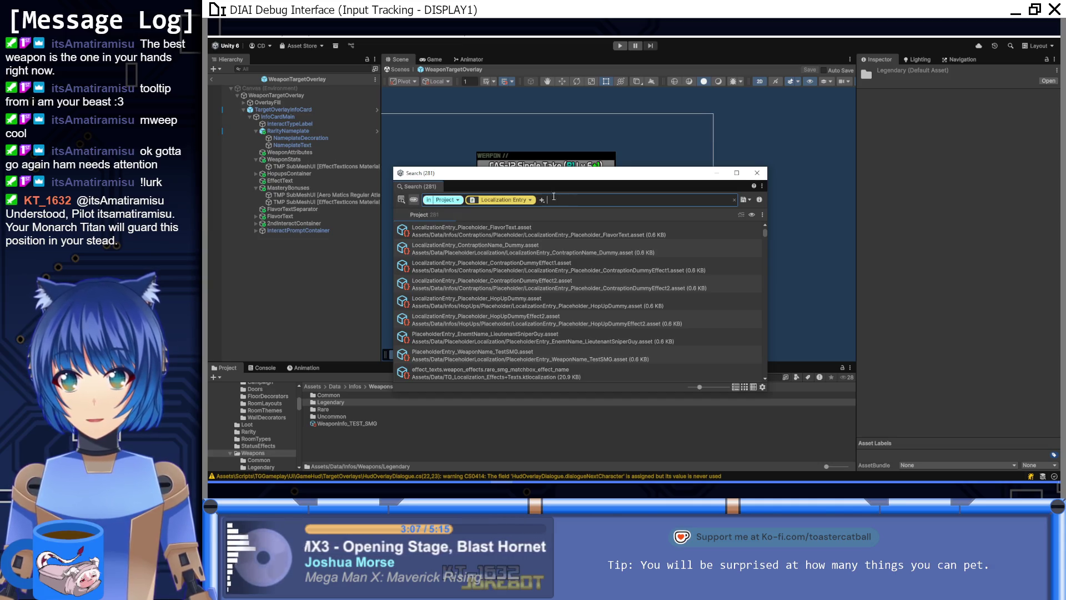
click(541, 201)
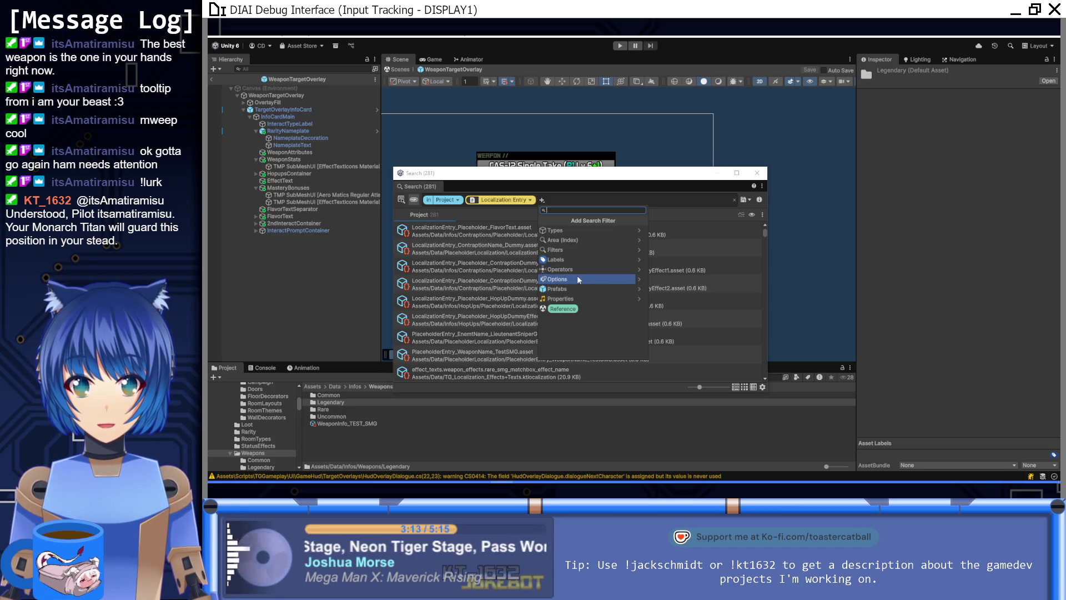
Step: Add a Sub Asset filter set to Exclude, leaving 8 results, and close the Search window
click(639, 271)
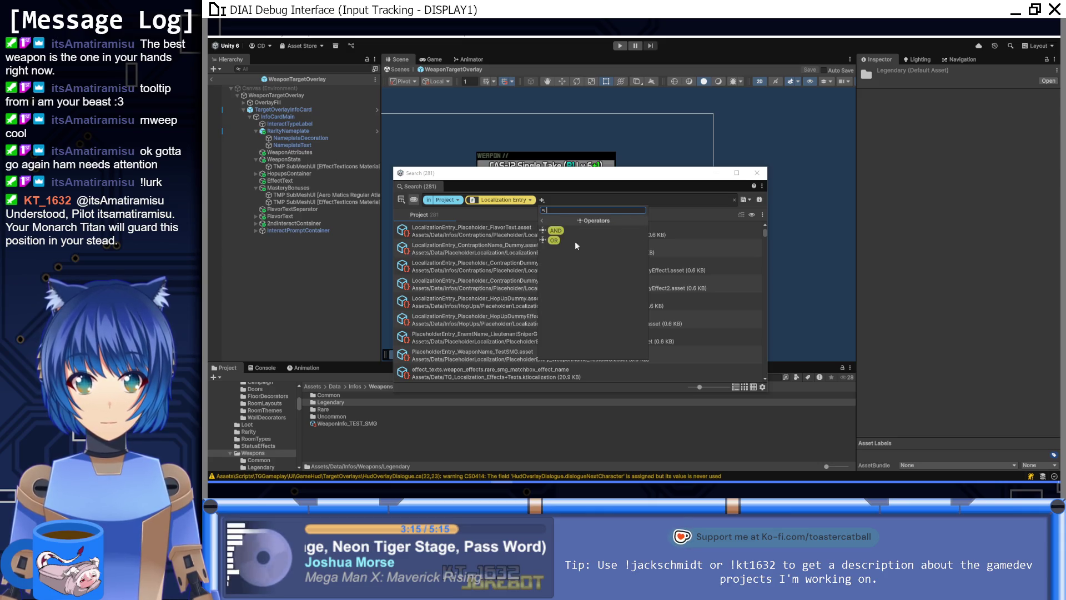
click(541, 220)
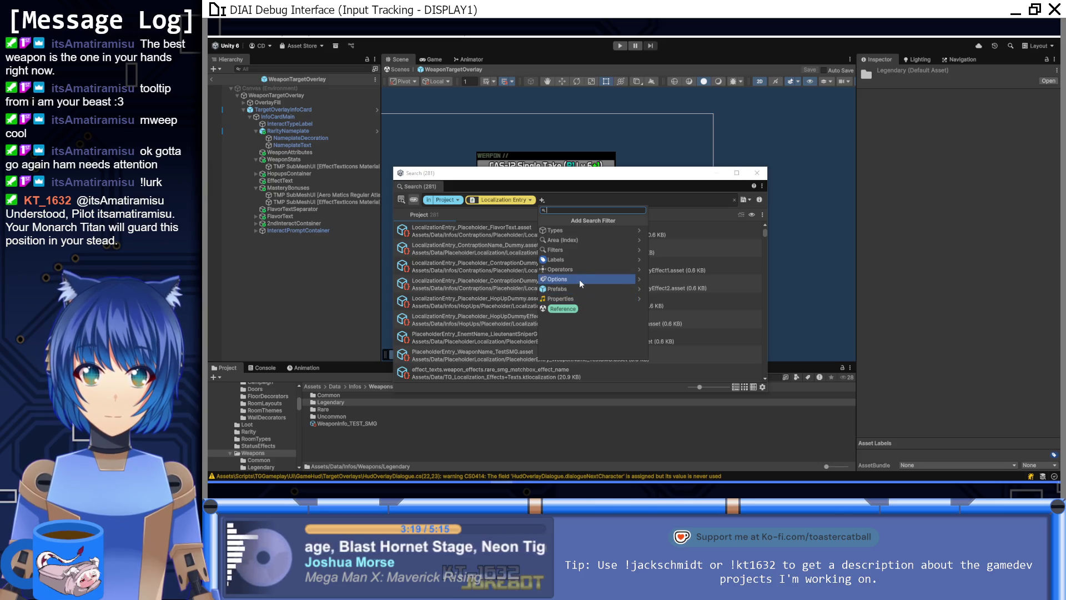
click(636, 250)
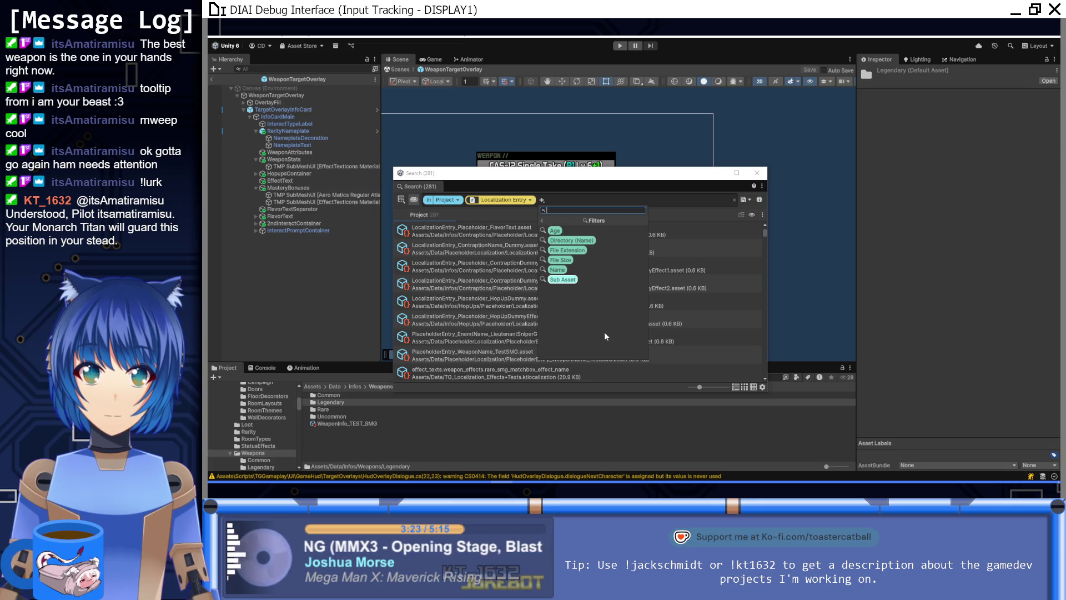
click(573, 282)
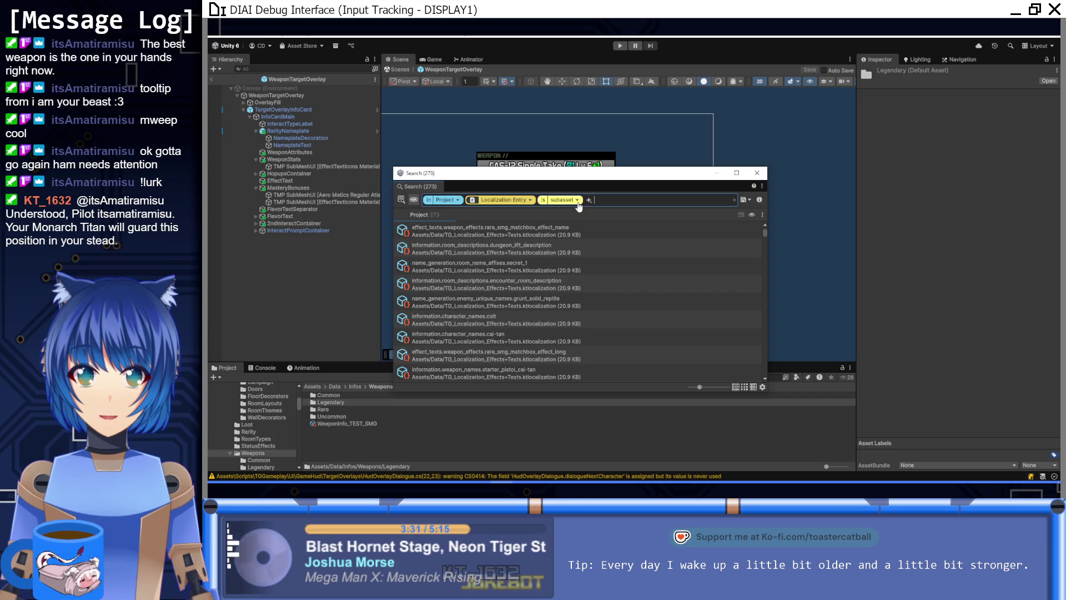
click(578, 200)
click(540, 201)
right_click(543, 201)
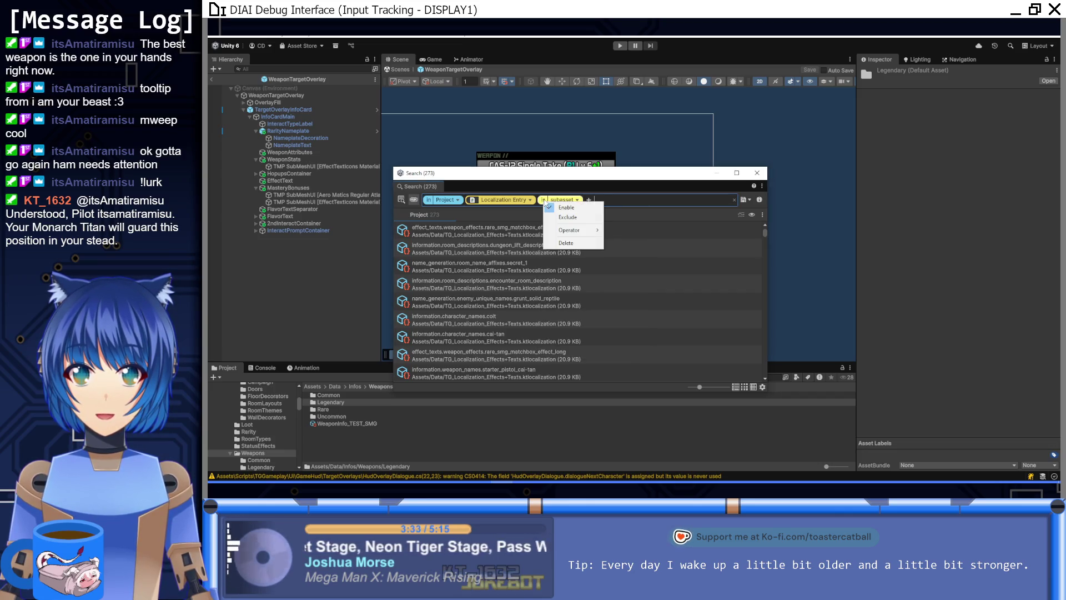
click(582, 217)
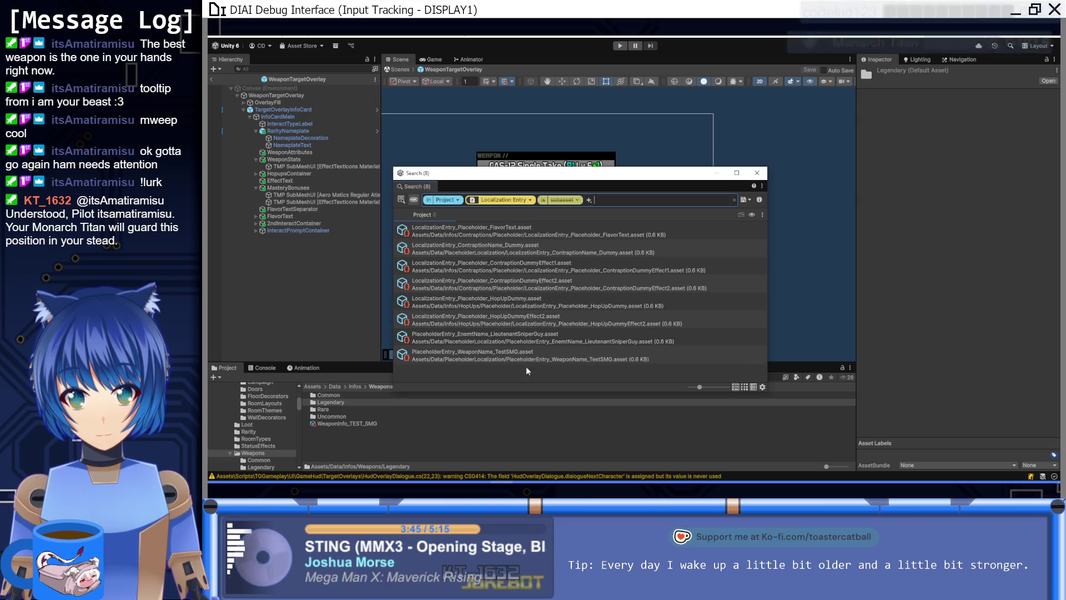
click(758, 174)
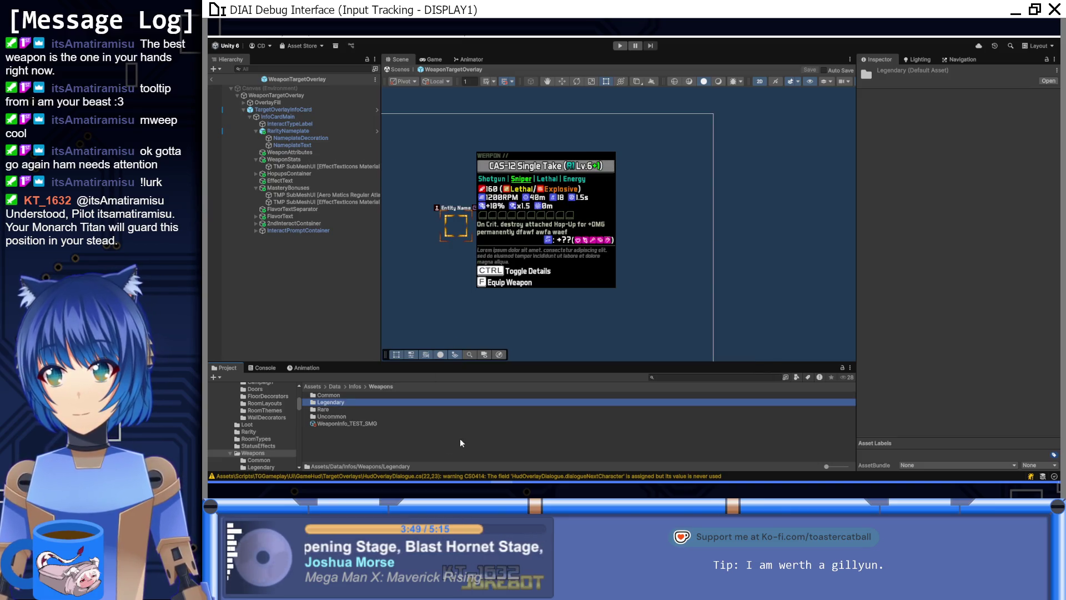
Step: Show the Notion localization table in its TextsAndEffects view
click(422, 444)
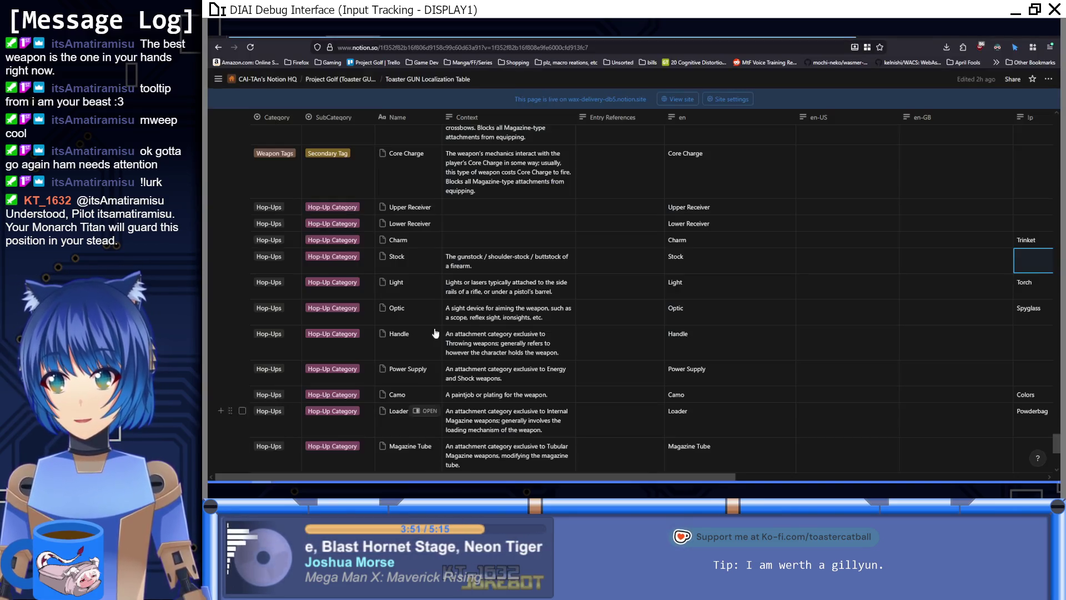
scroll(511, 222, down, 3)
scroll(495, 315, up, 10)
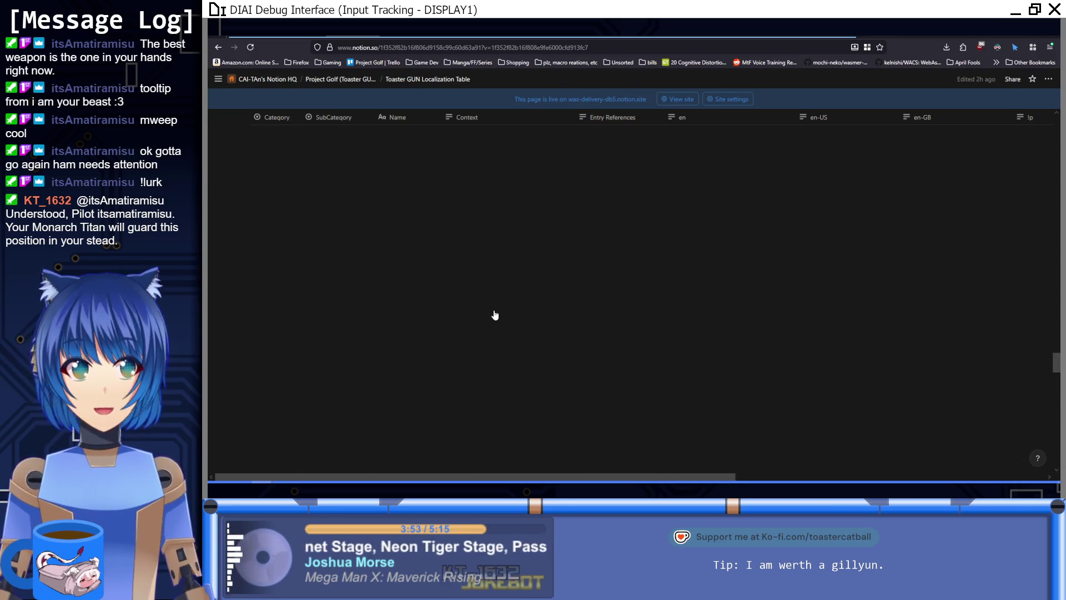
drag(1058, 361, 1056, 124)
scroll(371, 291, down, 10)
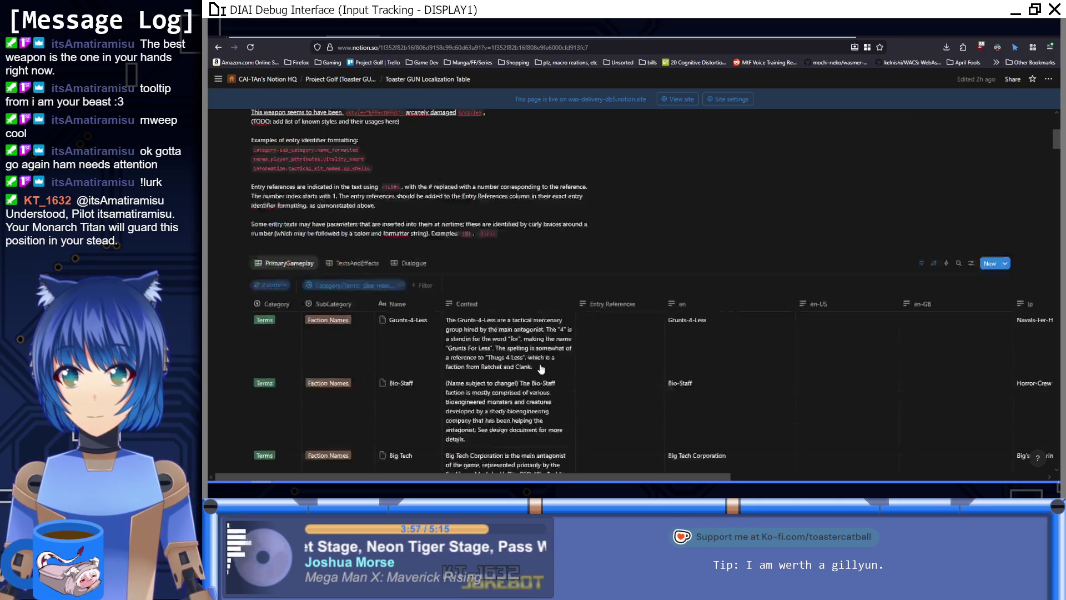
click(360, 263)
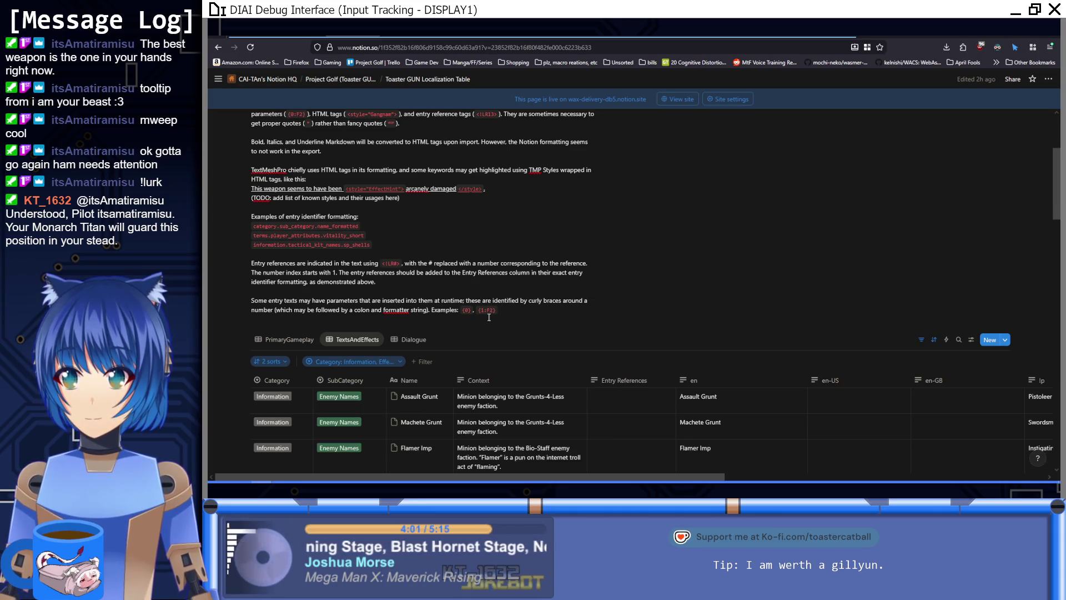
Step: Scroll the Toaster GUN Localization Table until the Weapon Names rows are visible
scroll(492, 316, down, 15)
scroll(492, 316, down, 5)
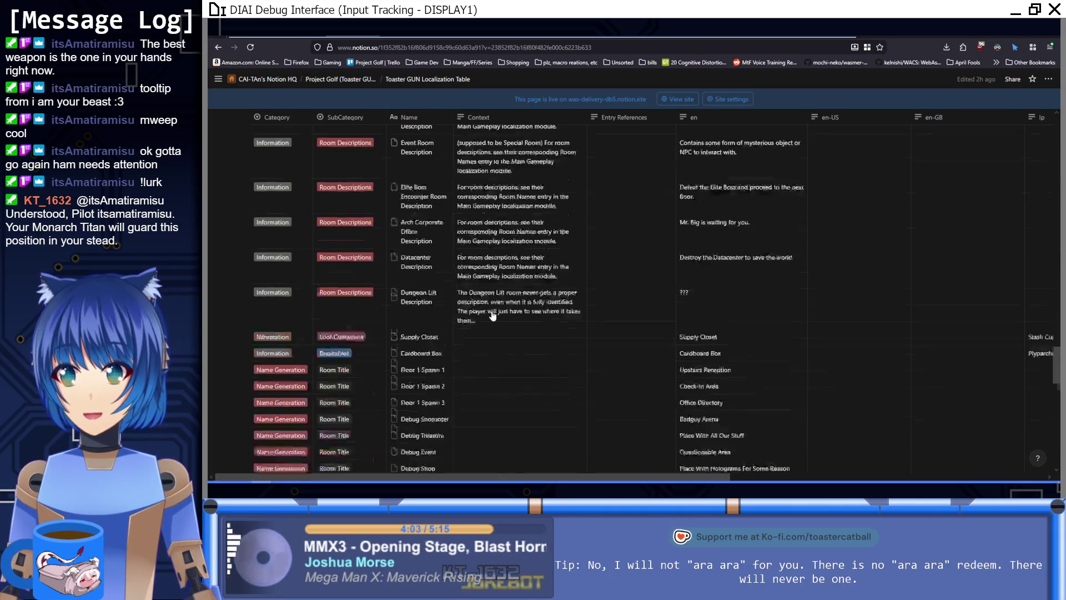
scroll(492, 316, up, 6)
scroll(492, 314, up, 4)
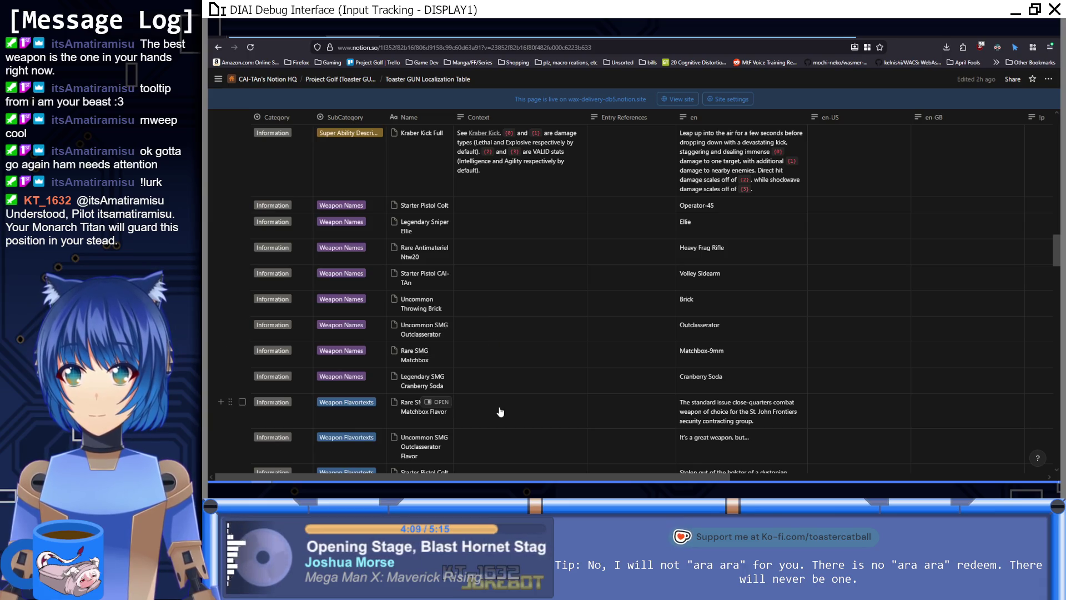
scroll(498, 417, up, 15)
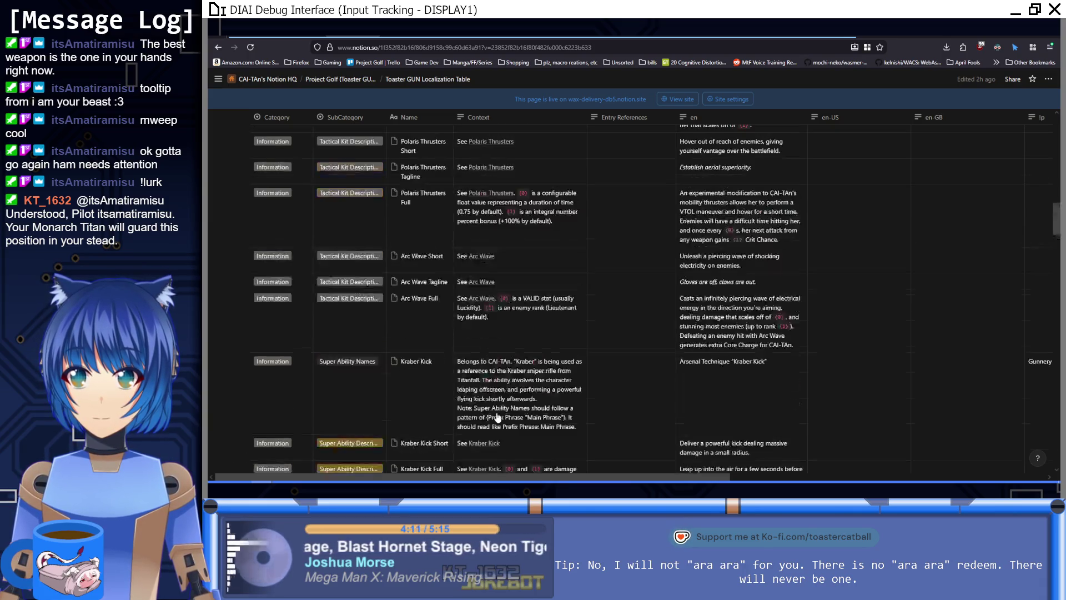
scroll(498, 418, down, 20)
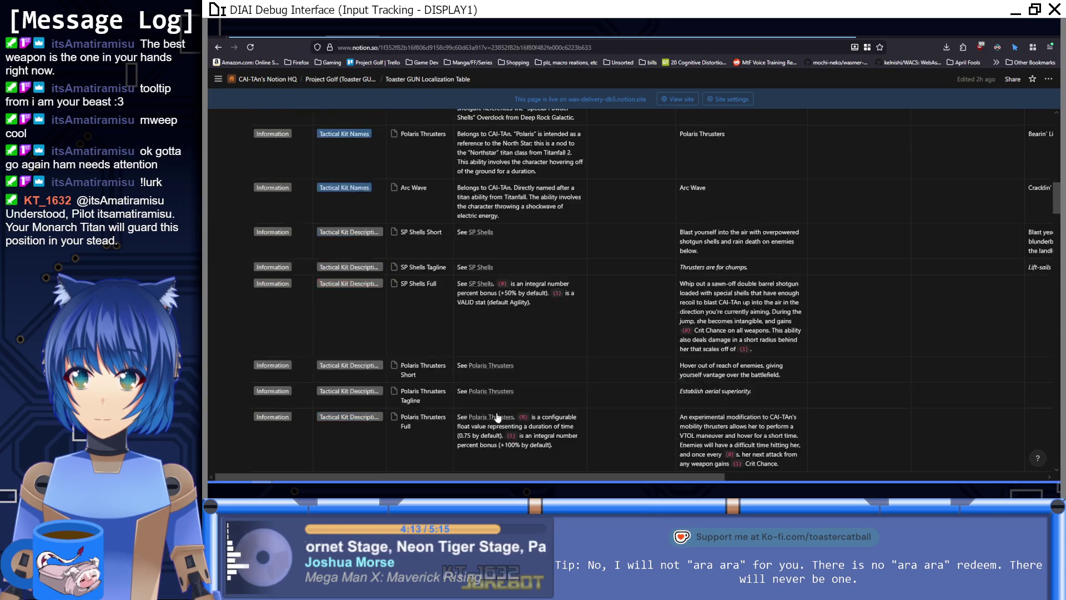
scroll(498, 418, down, 15)
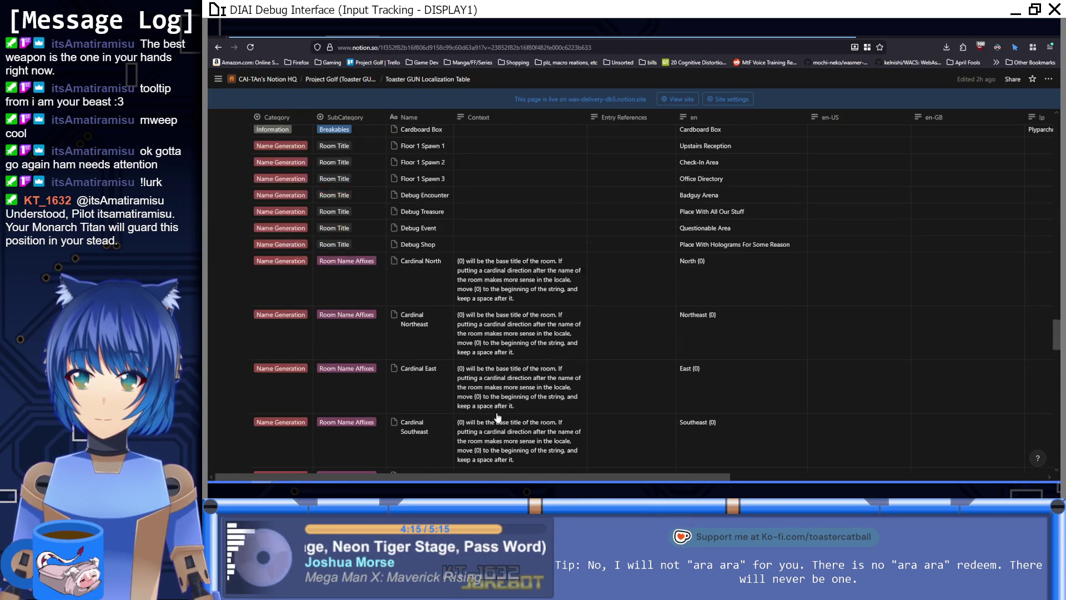
scroll(497, 418, down, 3)
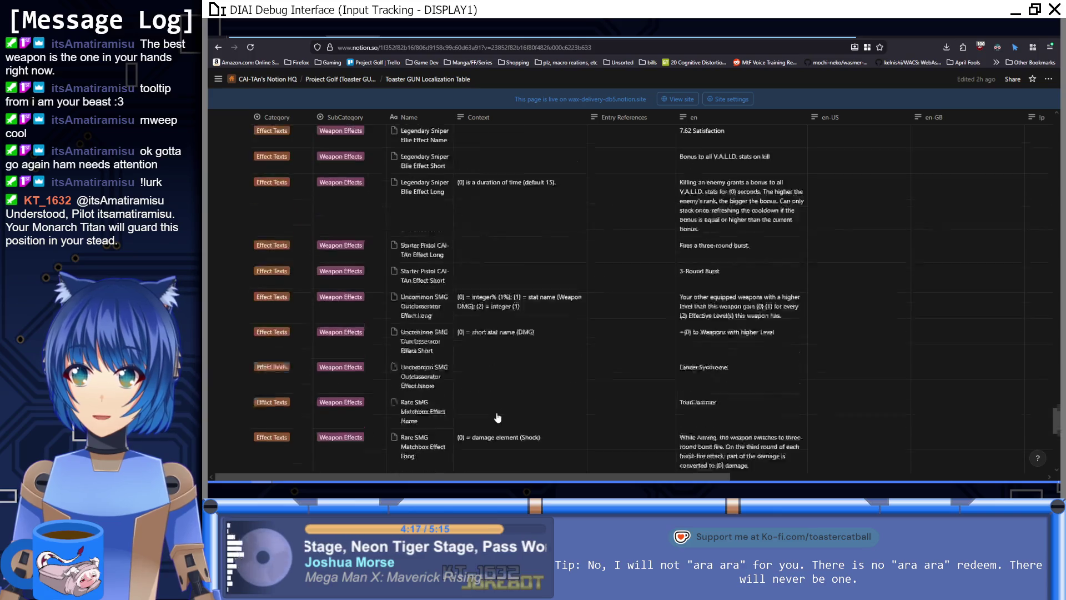
scroll(497, 418, up, 8)
scroll(496, 418, up, 15)
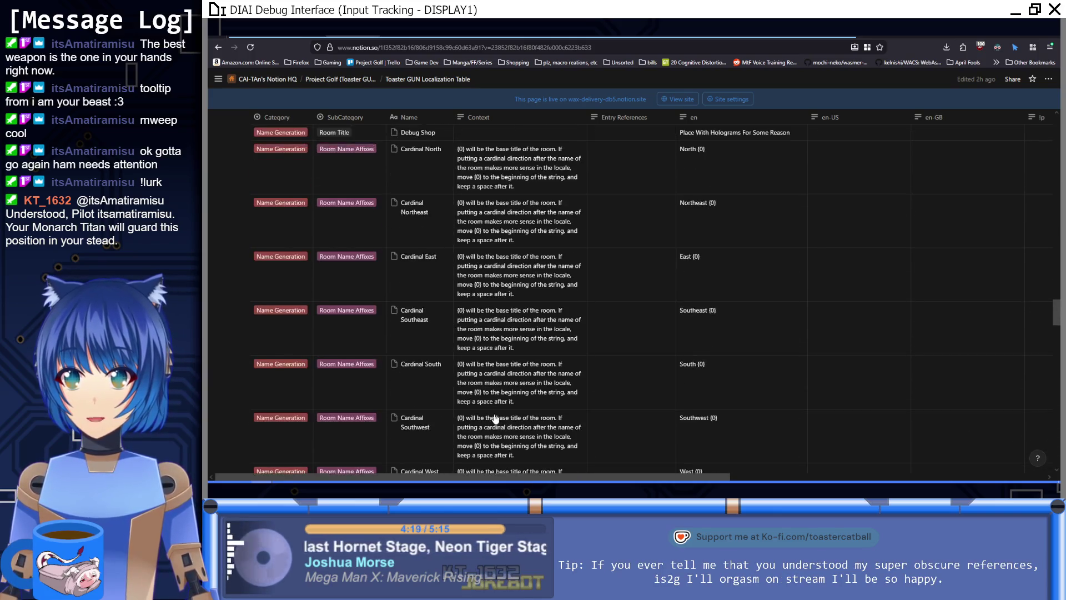
scroll(496, 418, up, 5)
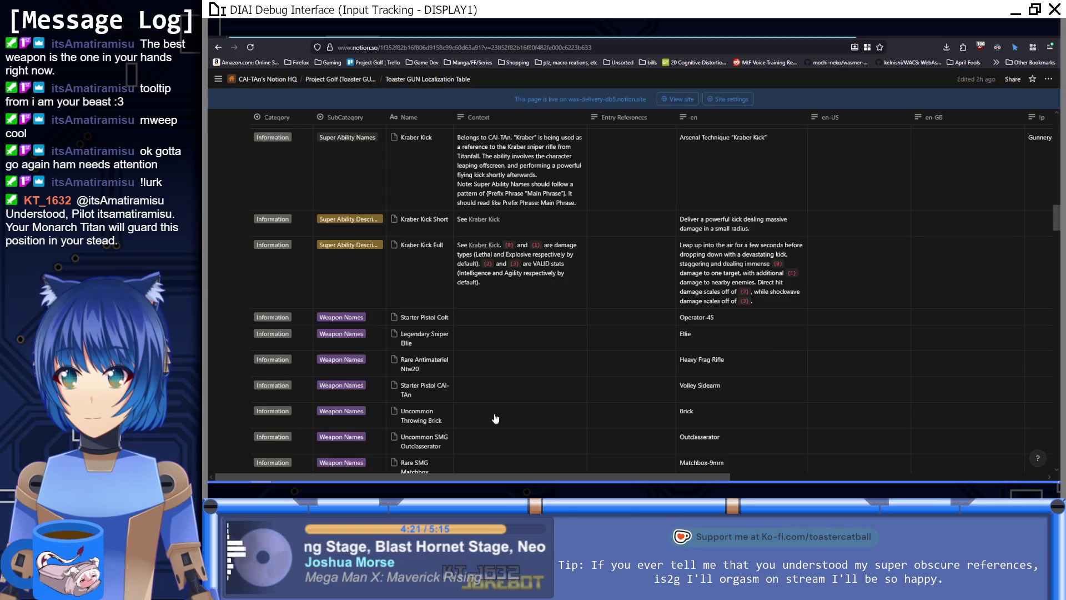
scroll(383, 415, down, 6)
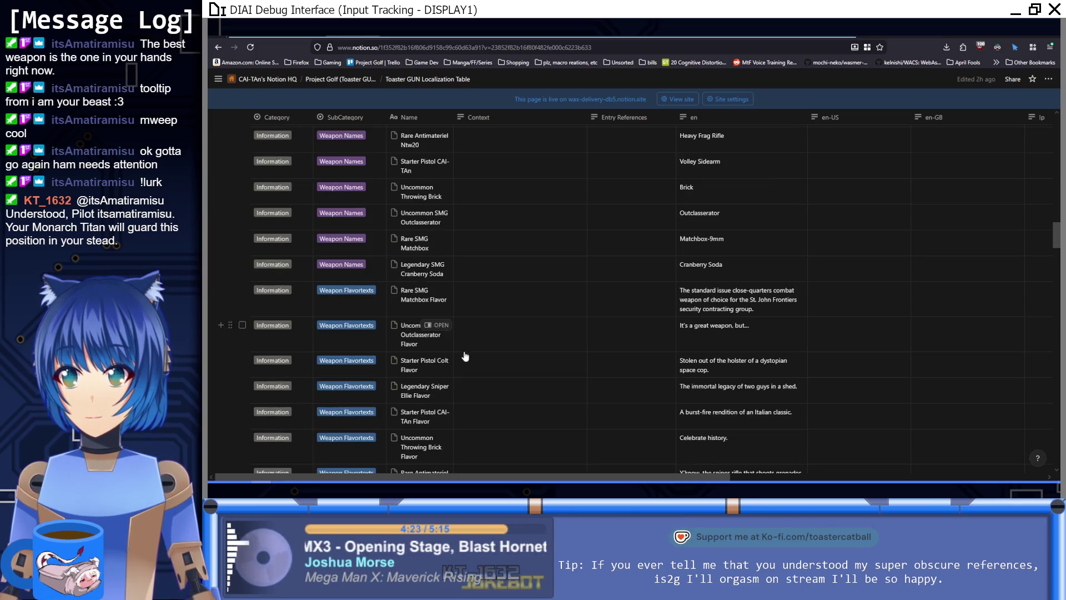
scroll(374, 298, up, 5)
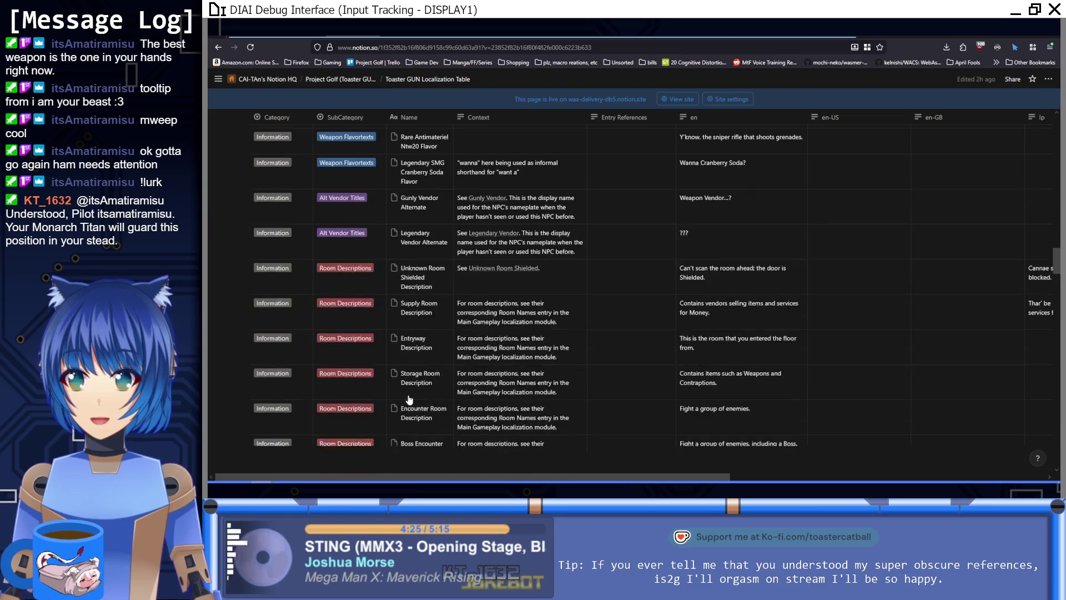
scroll(409, 399, down, 6)
scroll(410, 398, up, 3)
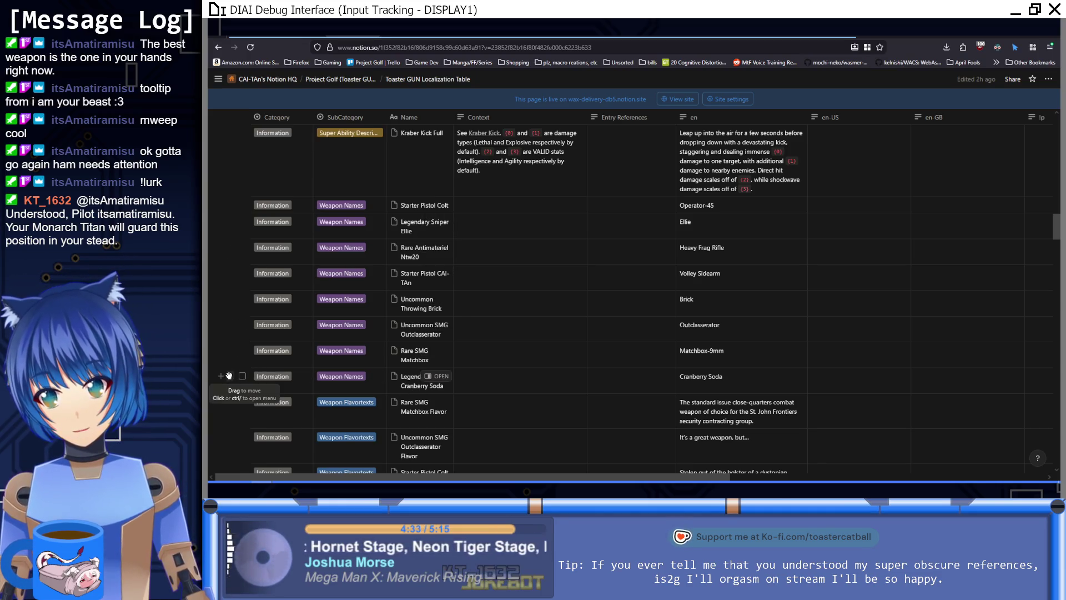
Step: Duplicate the Cranberry Soda row and rename the copy Common Intermediate Archer
click(228, 376)
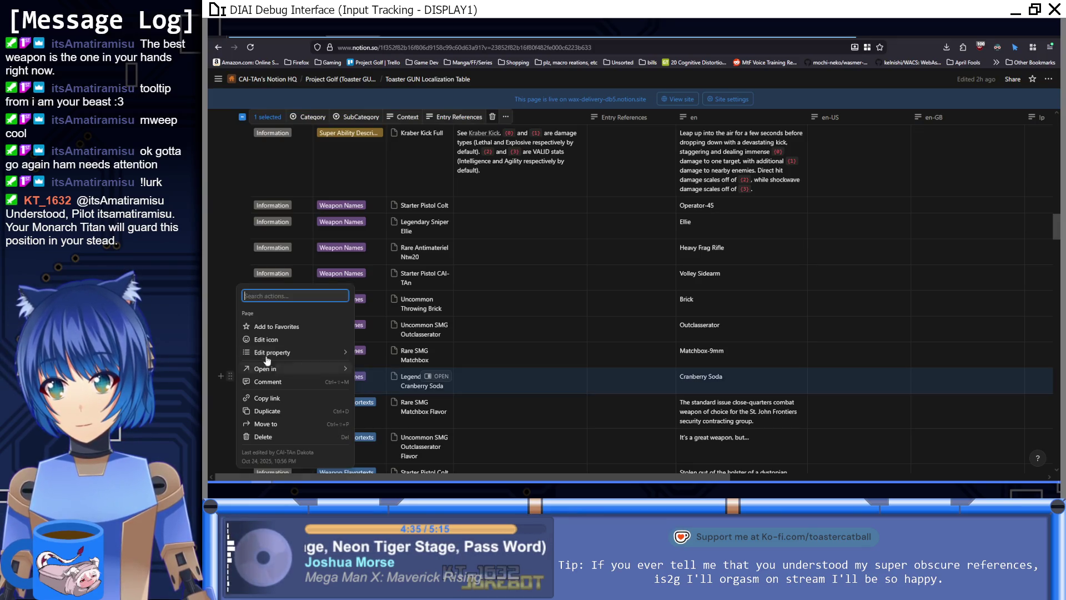
click(307, 415)
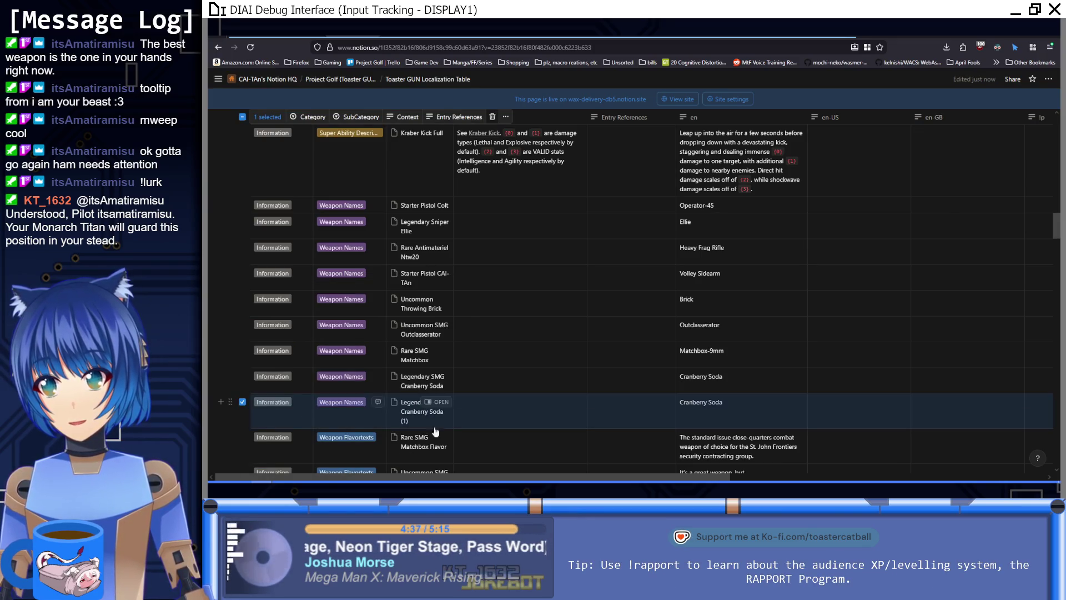
click(426, 424)
key(ctrl+a)
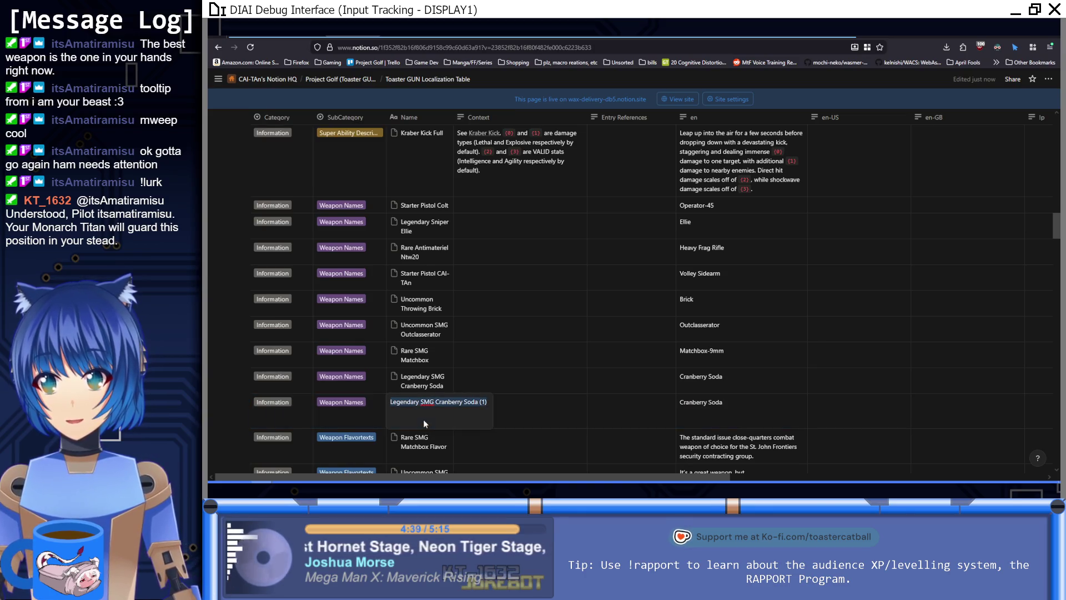
text(Common I)
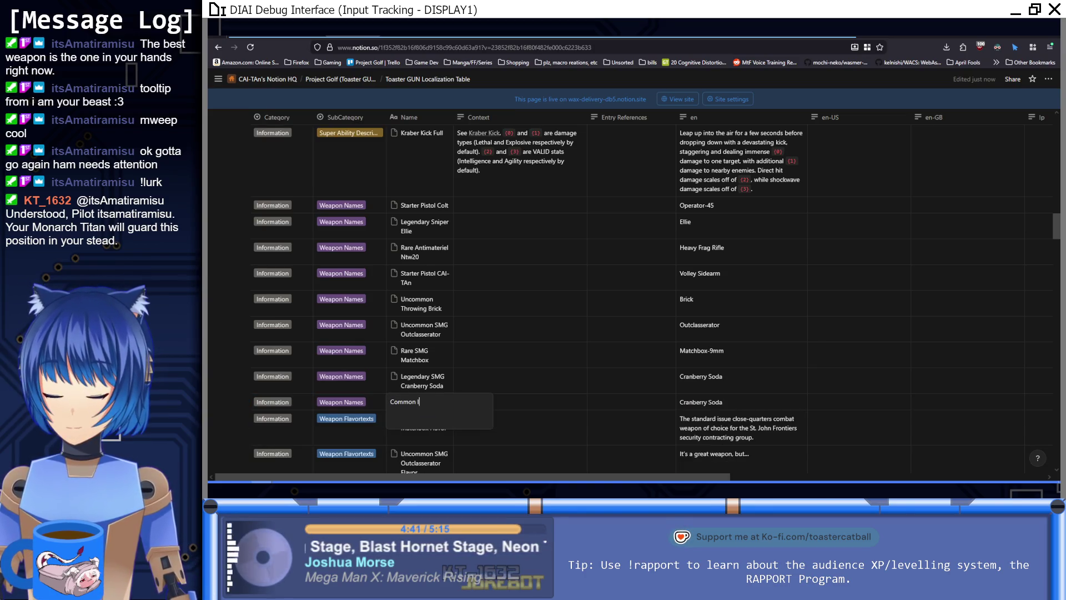
text(ntermediate )
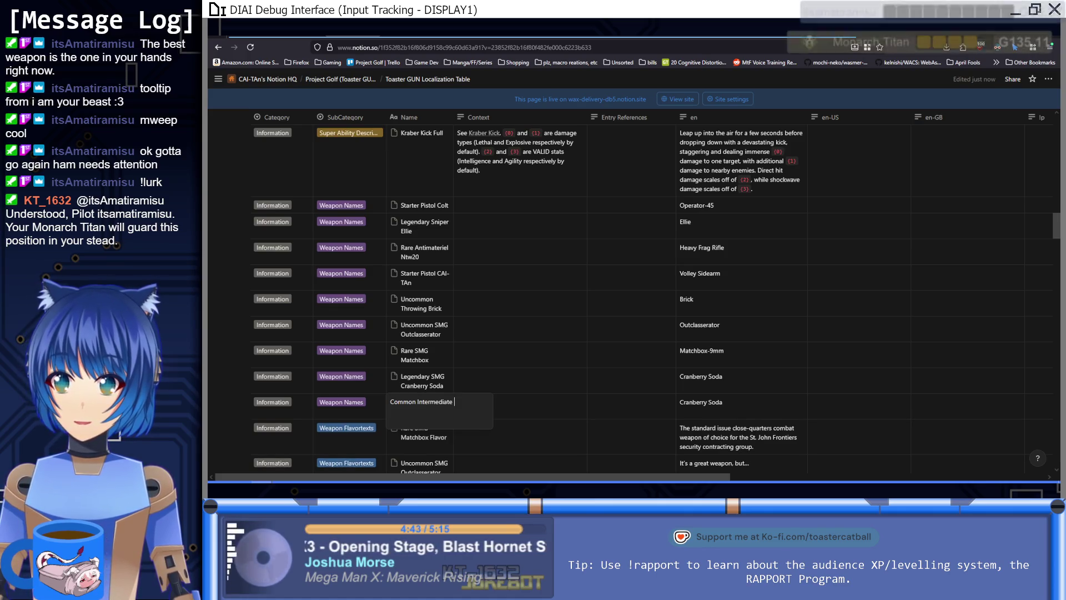
text(Archer)
key(Return)
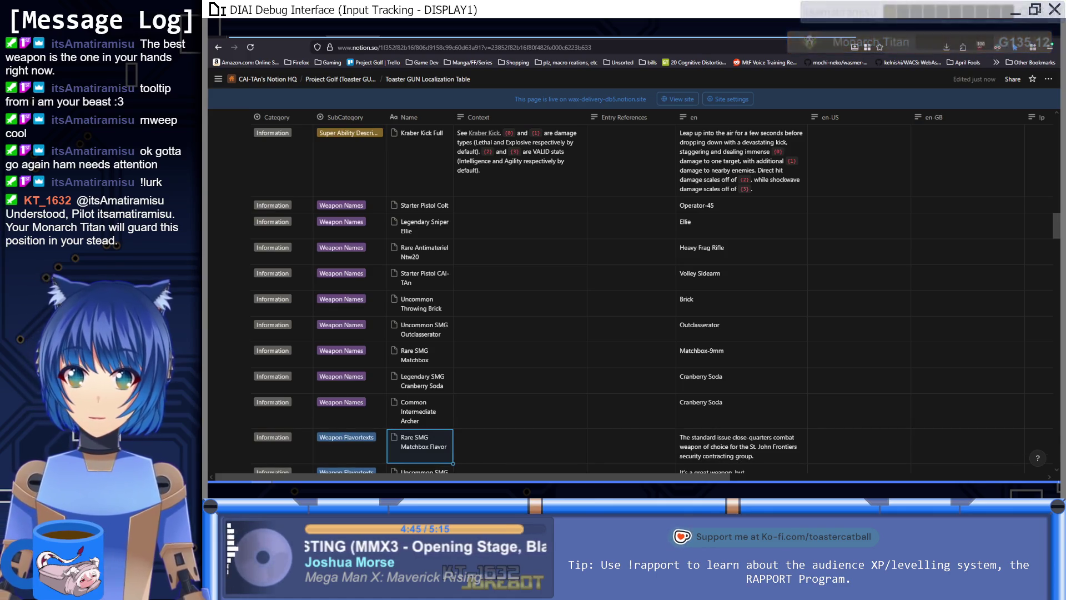
Step: Set the new row's en text to Archer DMR
click(740, 407)
key(ctrl+a)
text(Ar)
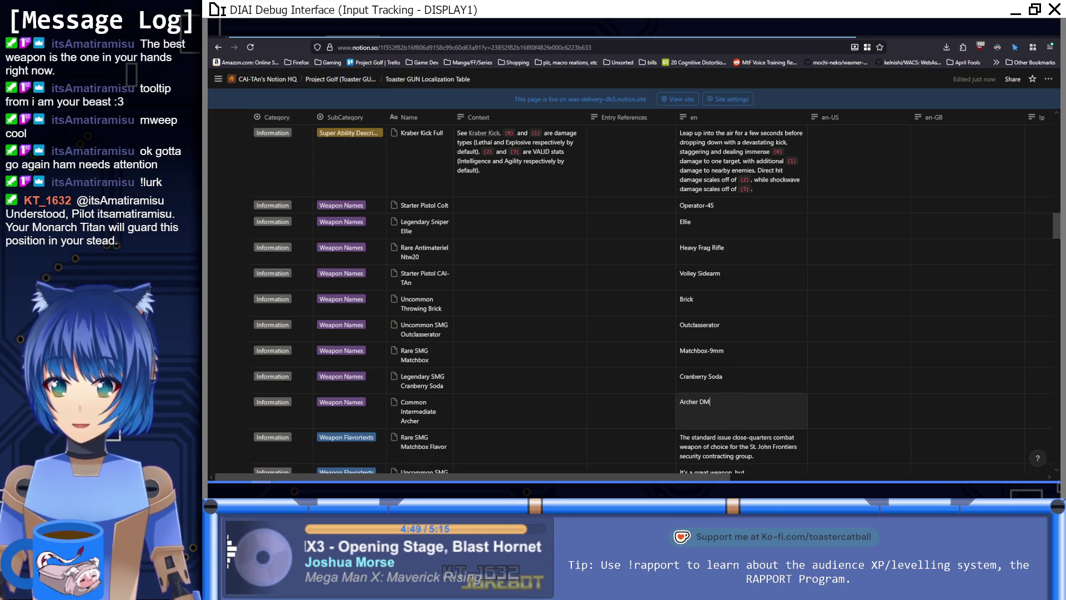
text(R)
key(Return)
scroll(333, 348, down, 2)
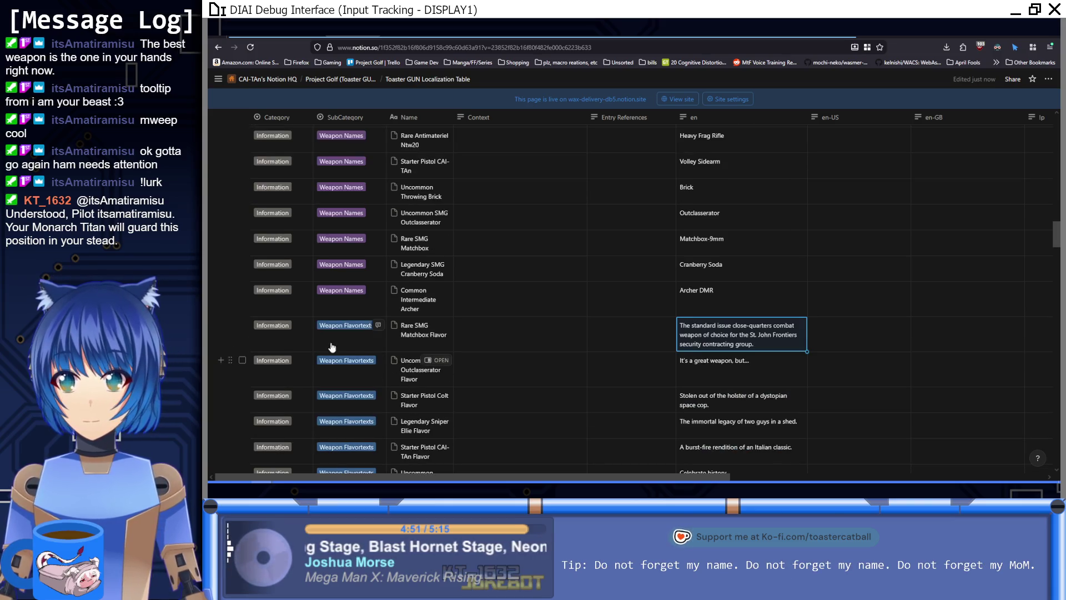
Step: Duplicate the Cranberry Soda Flavor row and rename it Common Intermediate Archer Flavor
click(415, 305)
key(ctrl+a)
key(ctrl+c)
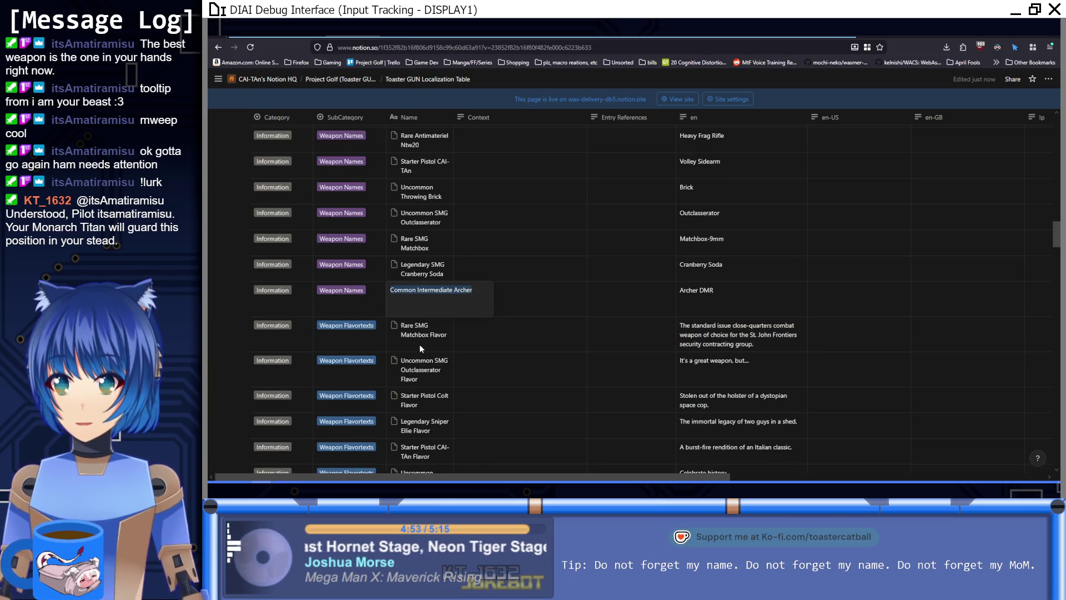
key(Escape)
scroll(421, 349, down, 3)
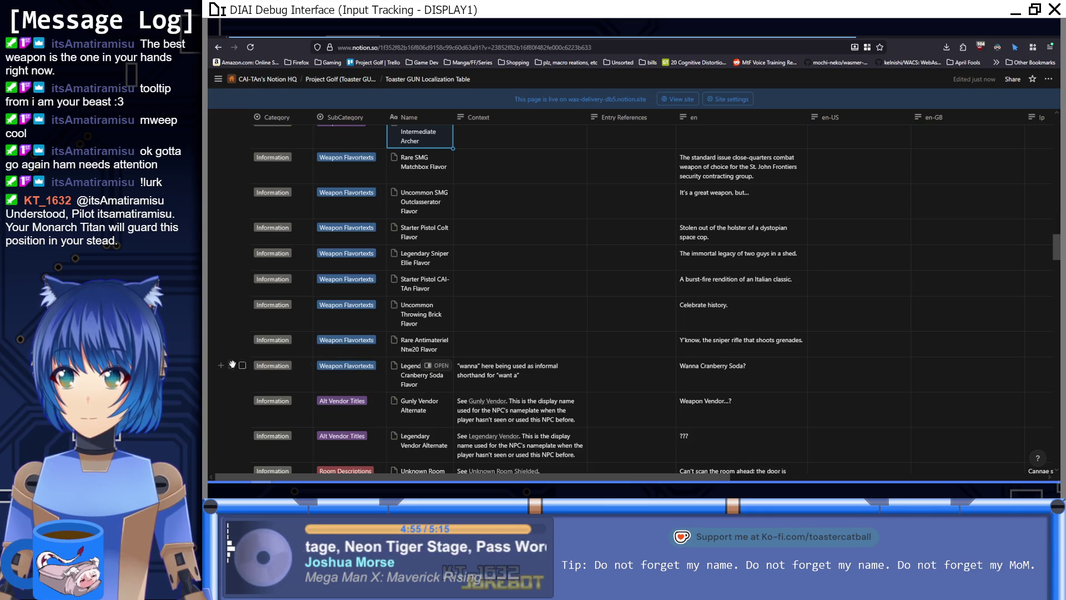
click(230, 366)
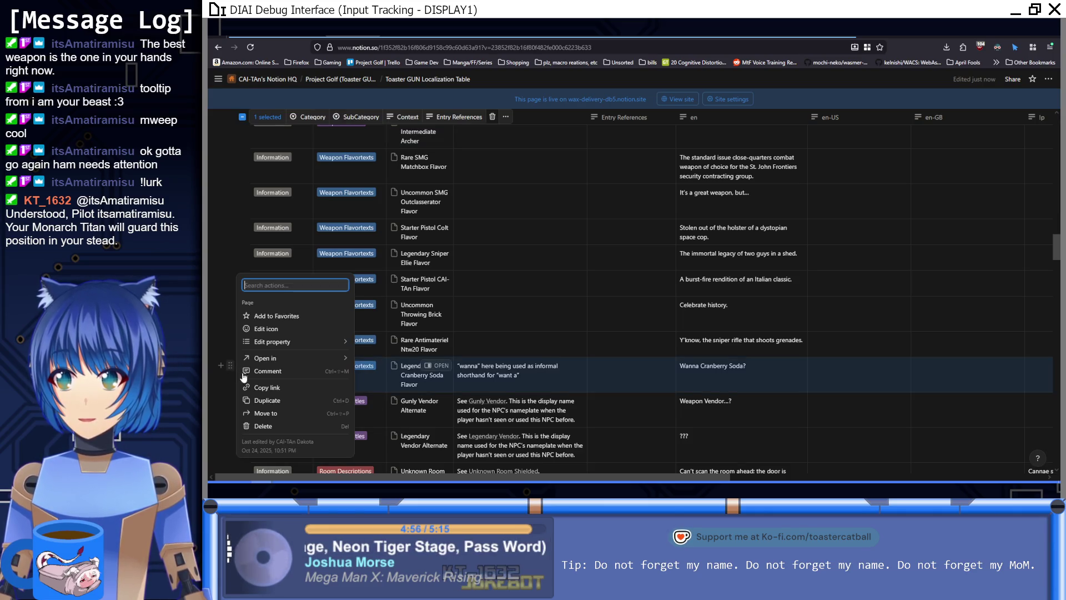
click(266, 400)
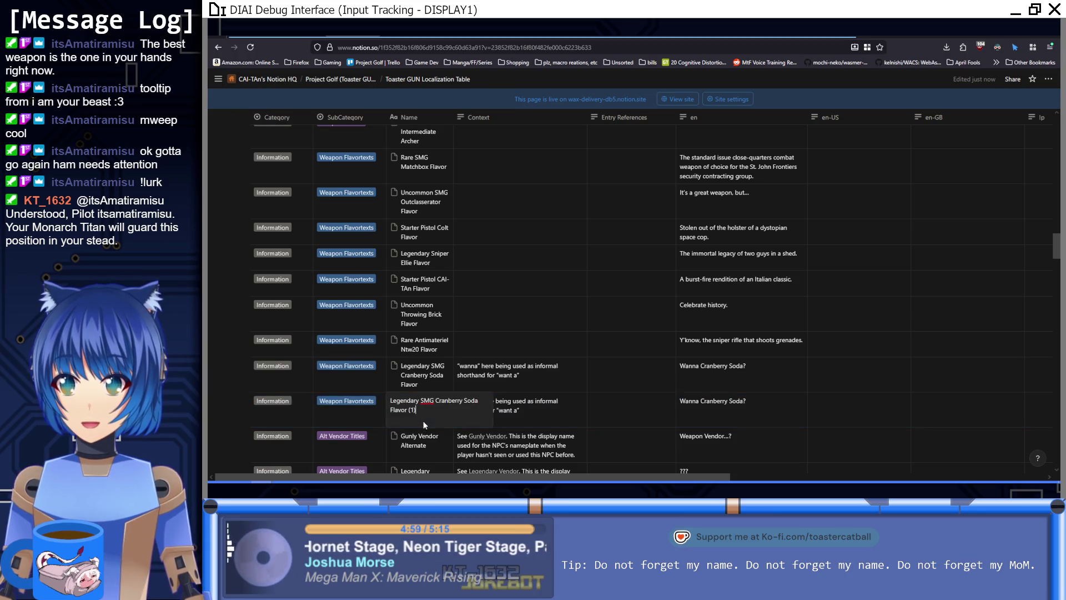
key(ctrl+a)
key(ctrl+v)
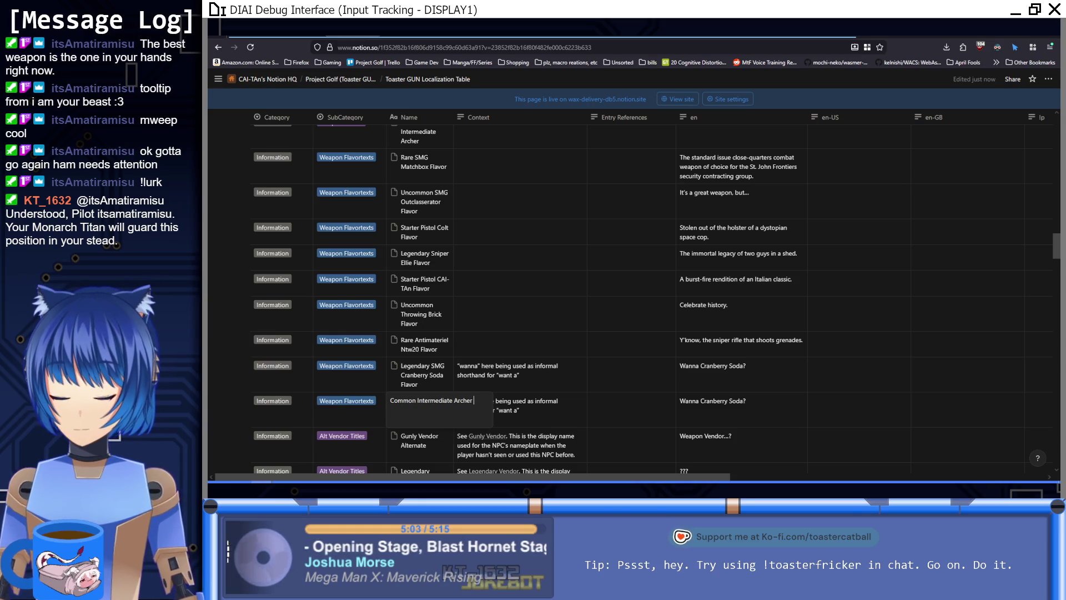
text(Flavor)
key(Return)
Step: Clear the copied Context and put Archer DMR's flavor text from Weapons into en
click(546, 414)
key(ctrl+a)
key(BackSpace)
key(Escape)
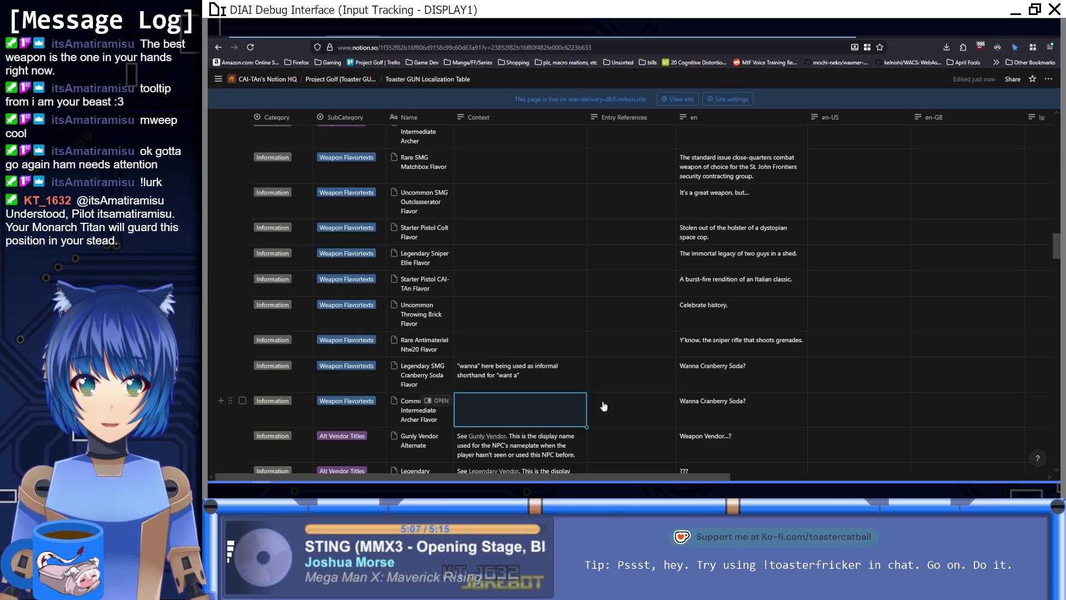
key(alt+Left)
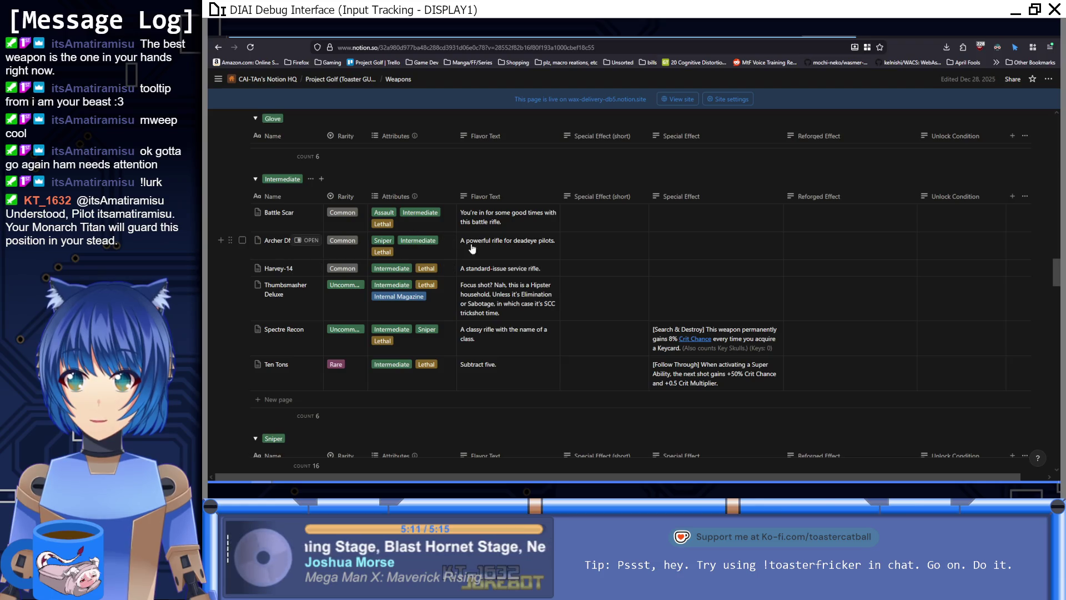
click(522, 249)
key(ctrl+a)
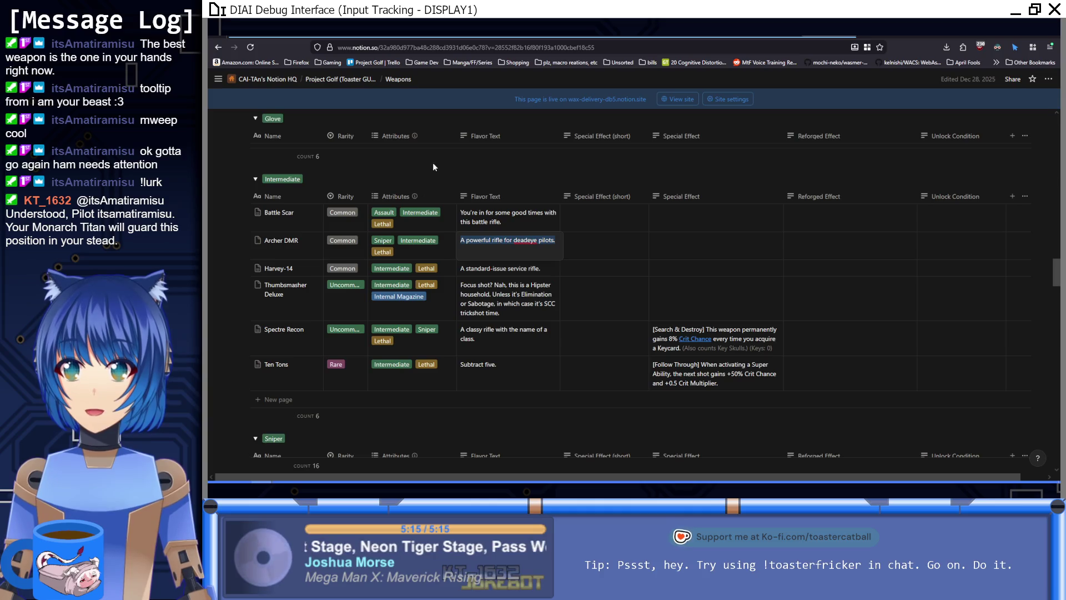
key(Escape)
key(ctrl+Tab)
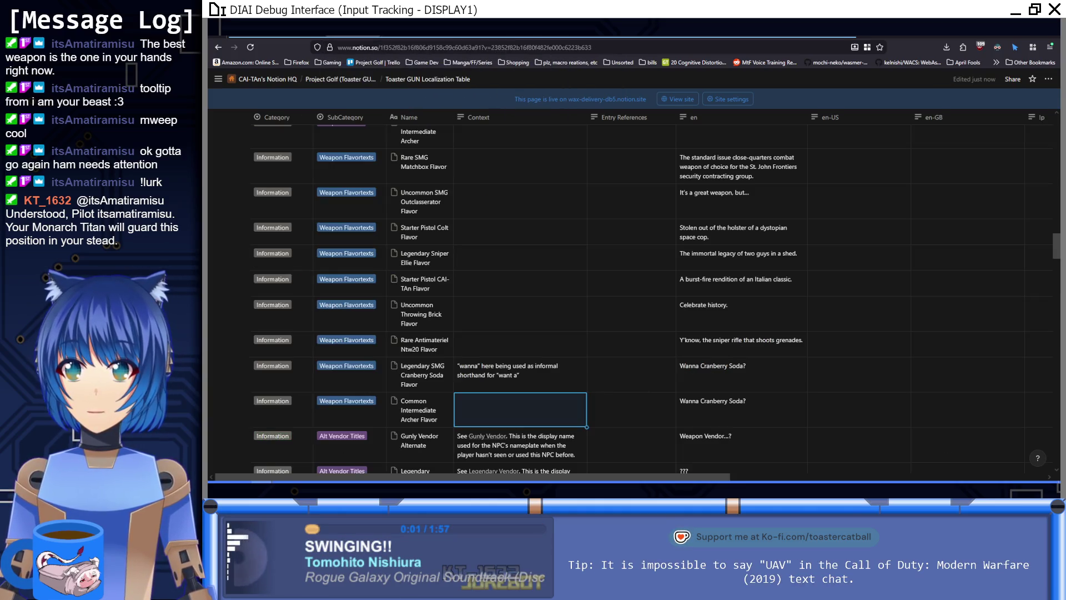
click(764, 415)
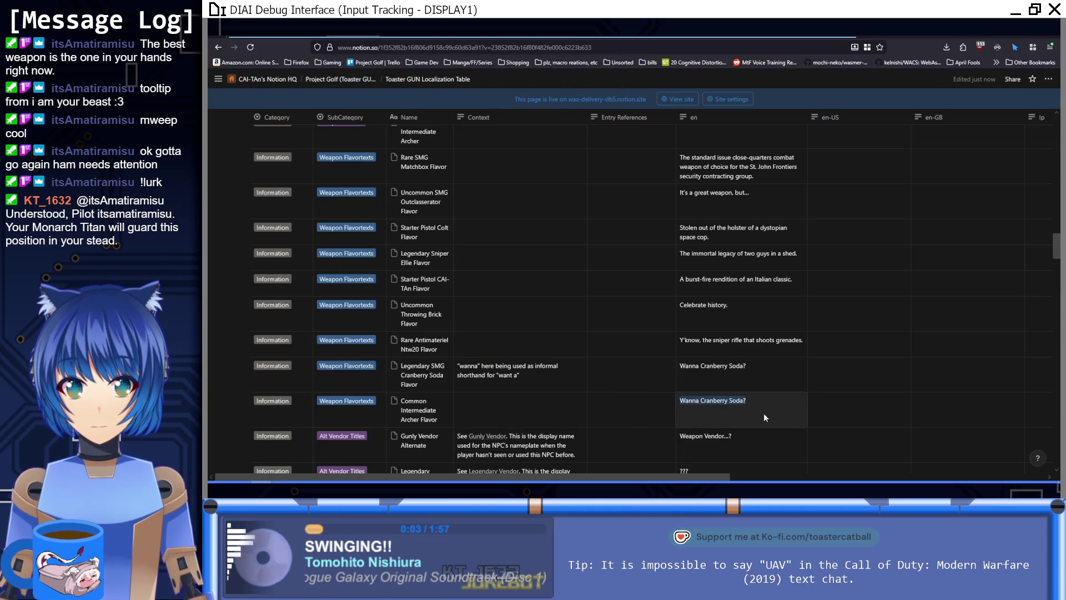
key(ctrl+v)
key(Down)
Step: Add a Context note referencing Titanfall to the flavor row
click(555, 415)
text("P)
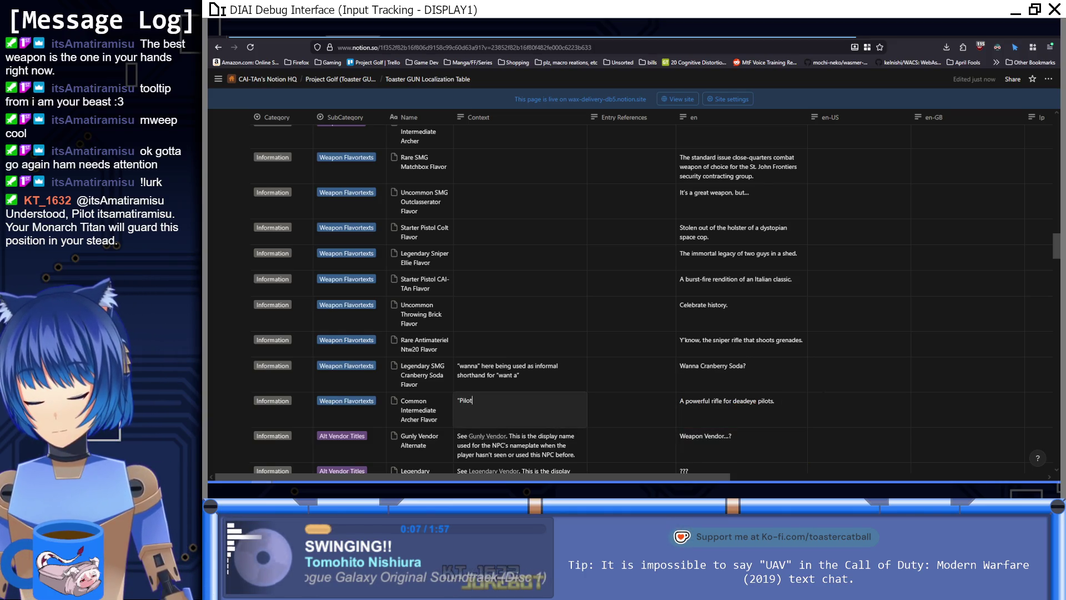
text(ere be)
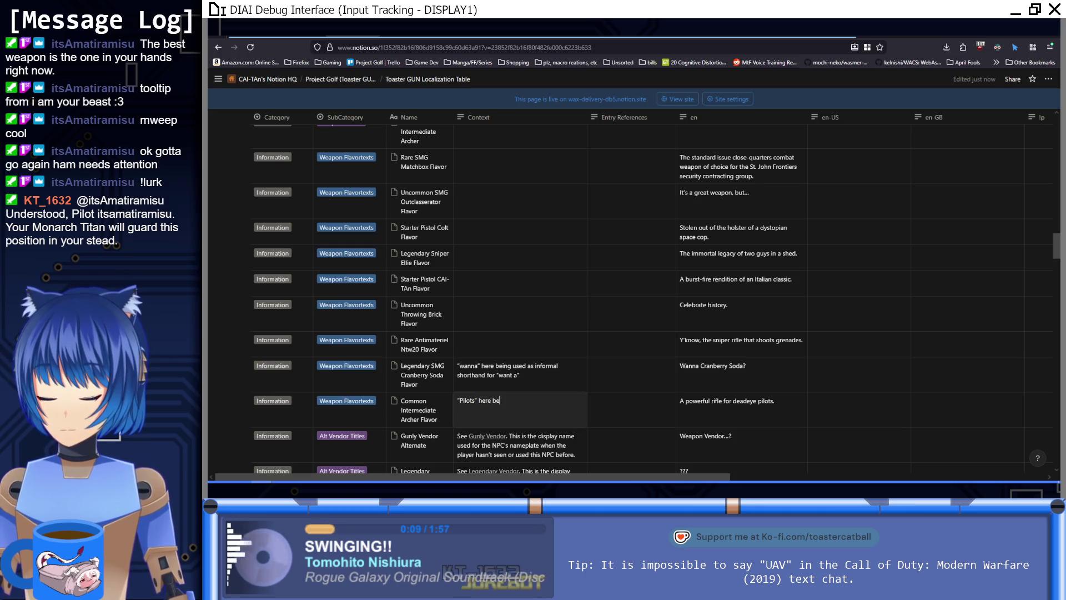
text(ing ference to Titanfall)
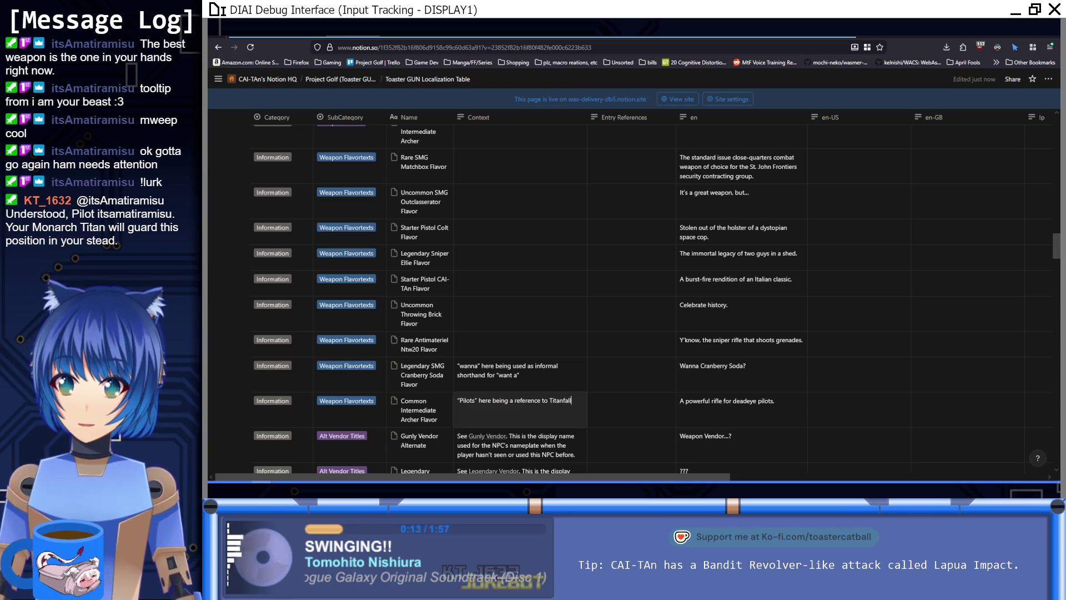
text(.)
key(Return)
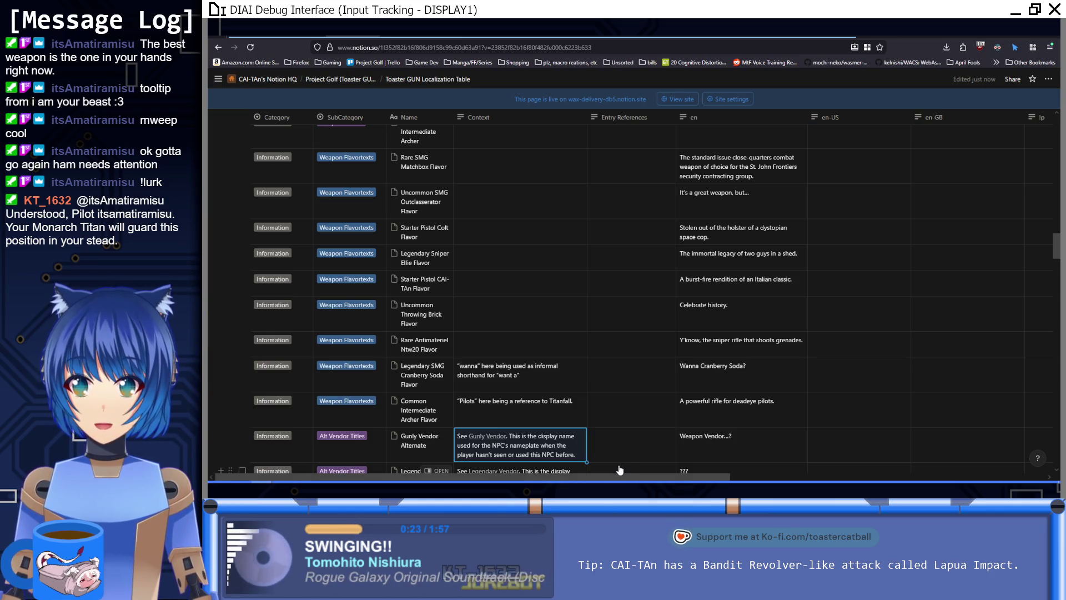
scroll(613, 452, up, 5)
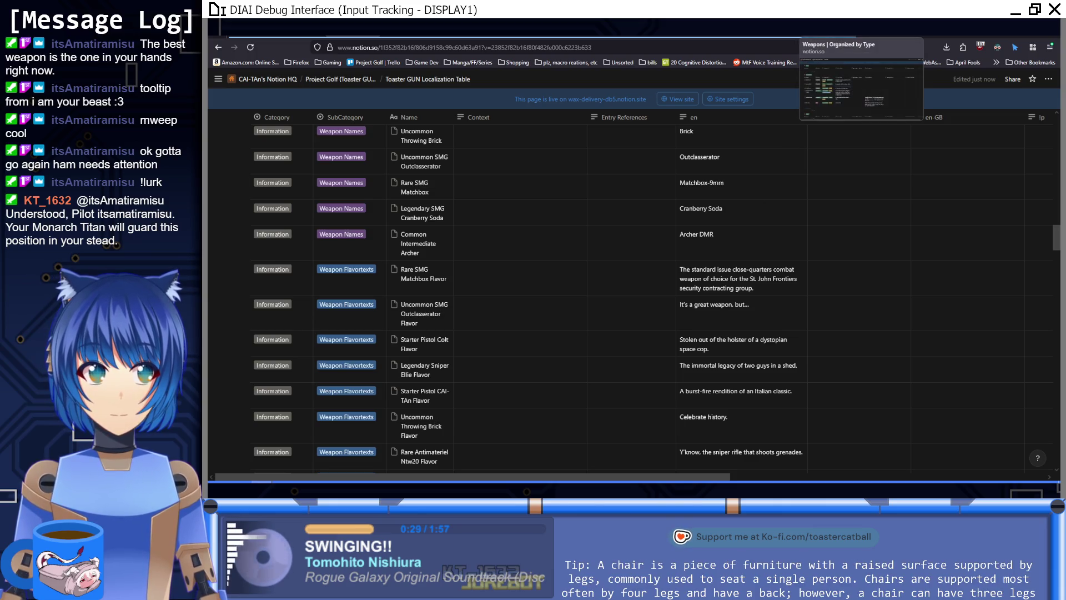
Step: Go to the Weapons page and scroll through its Organized by Type weapon tables
scroll(724, 211, up, 5)
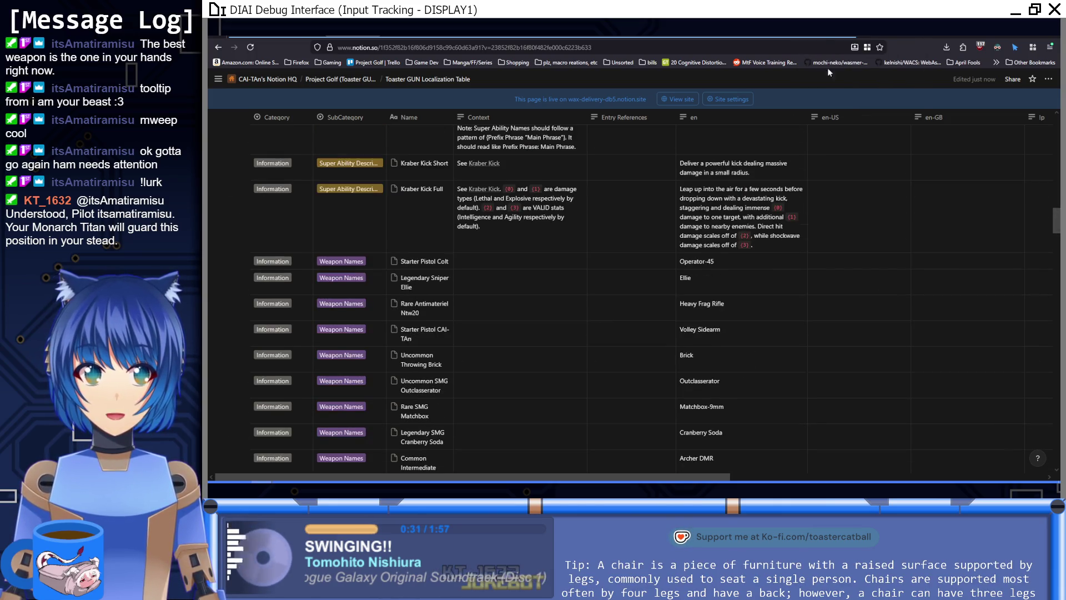
click(831, 32)
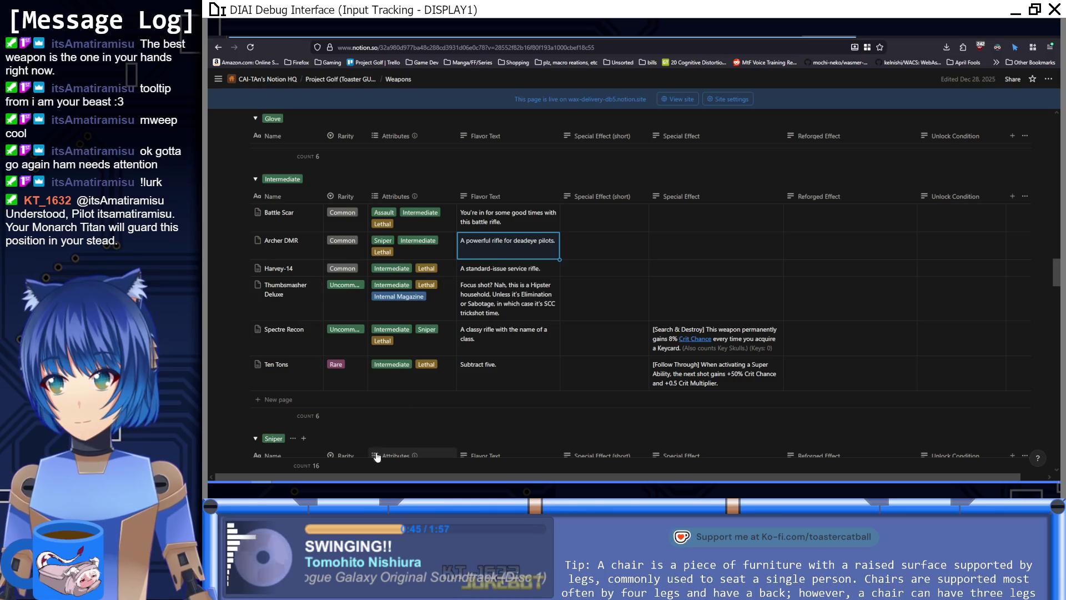
mouse_move(328, 482)
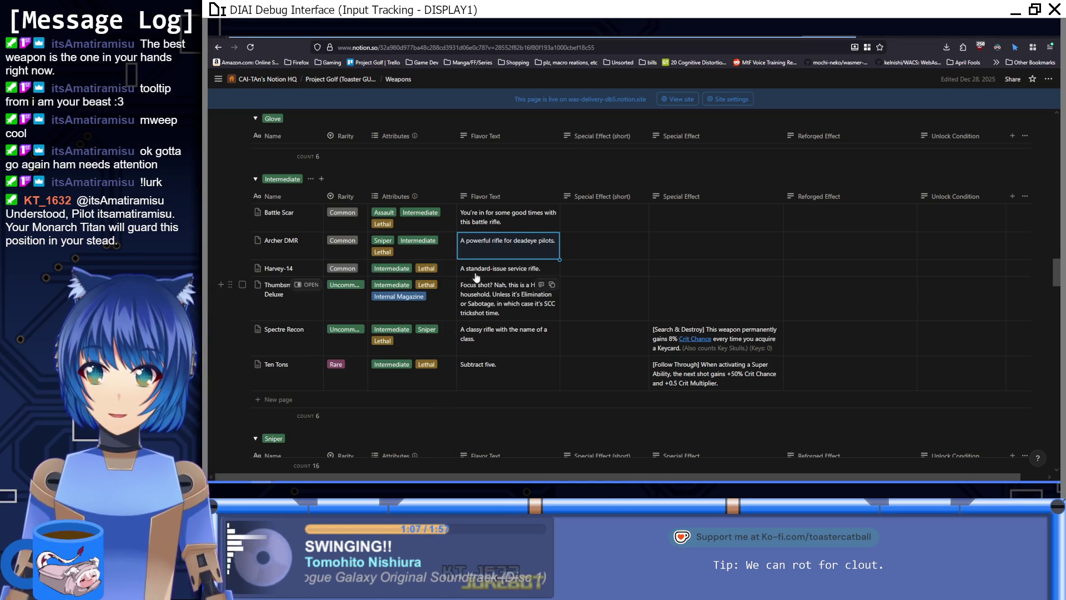
scroll(508, 253, down, 1)
scroll(507, 265, up, 3)
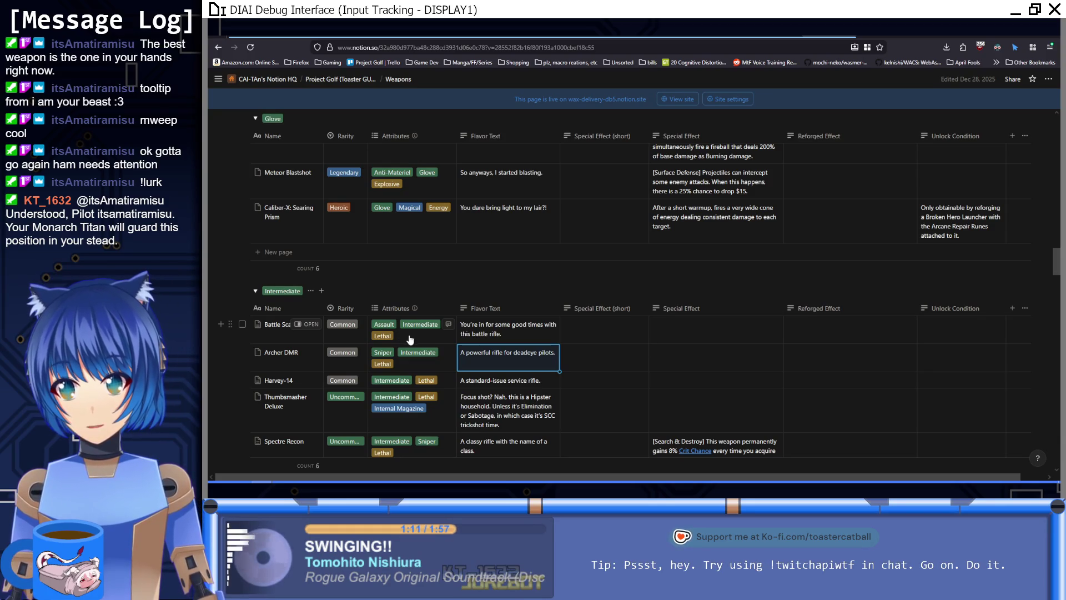
scroll(410, 339, up, 1)
scroll(410, 339, down, 1)
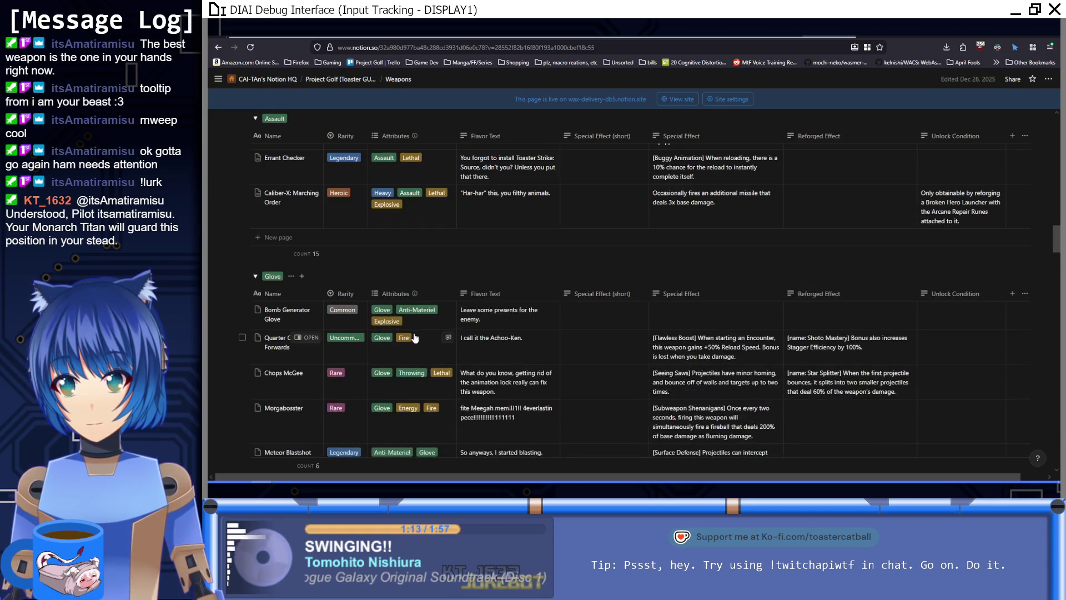
scroll(413, 344, down, 2)
scroll(416, 348, down, 15)
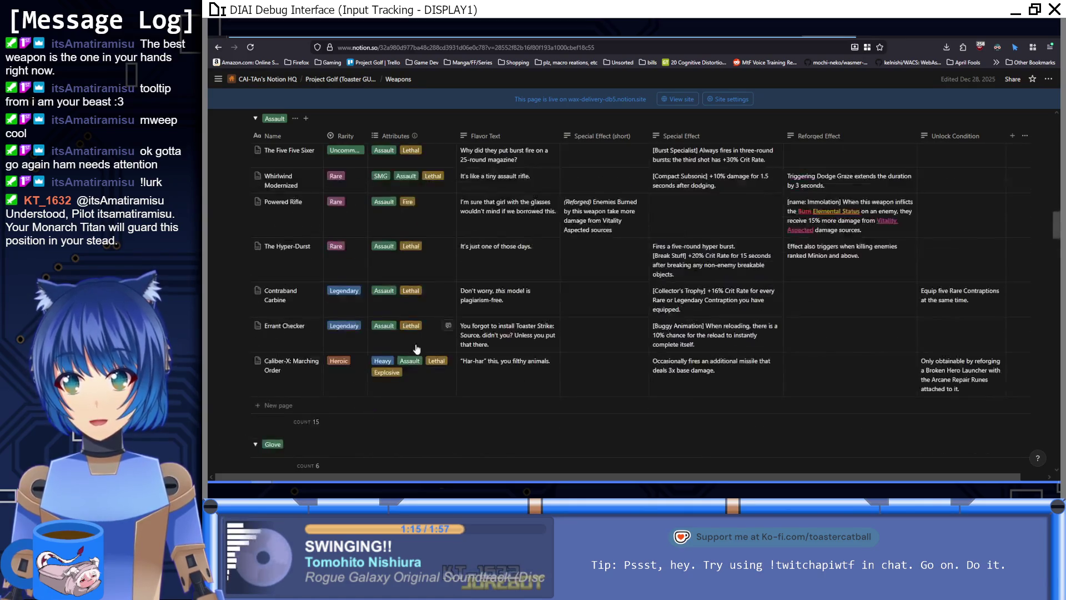
scroll(418, 350, up, 20)
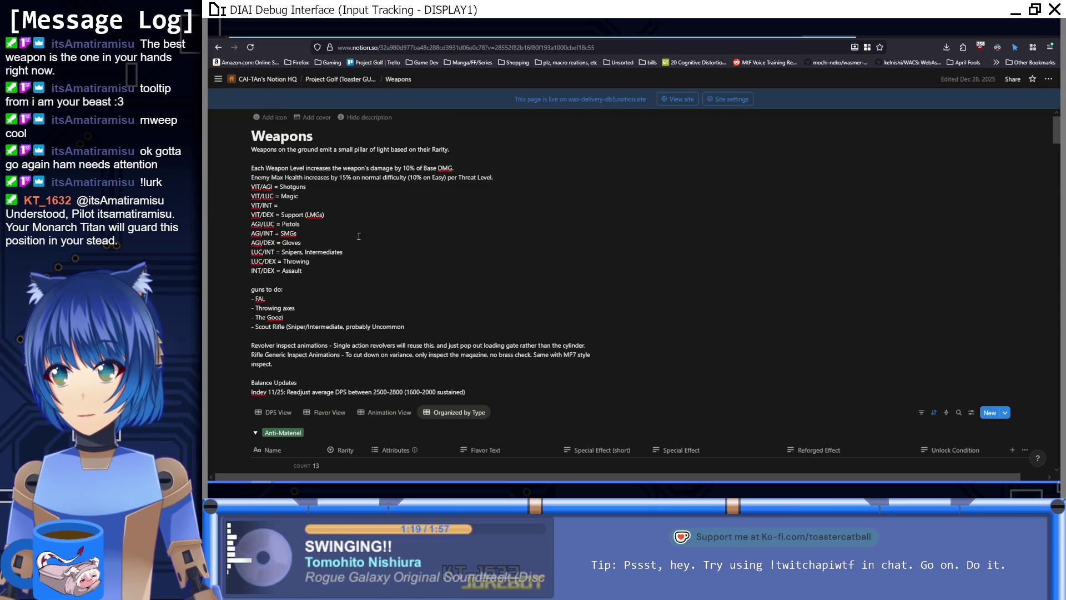
Step: Append ', Anti-Materiel' to the VIT/LUC = Magic line of the Weapons page notes
drag(252, 270, 272, 274)
click(293, 269)
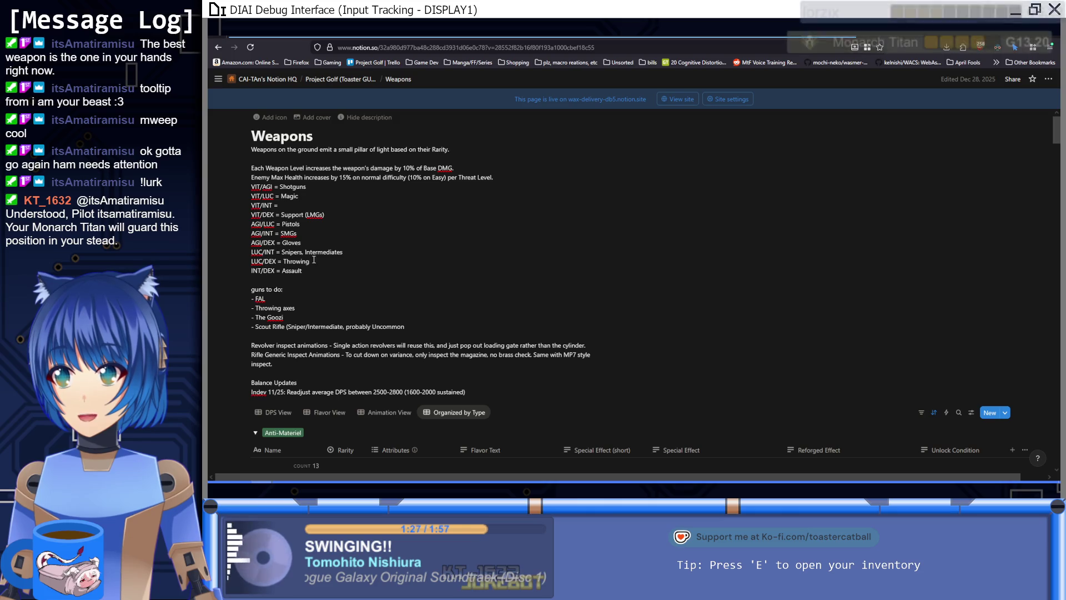
double_click(270, 250)
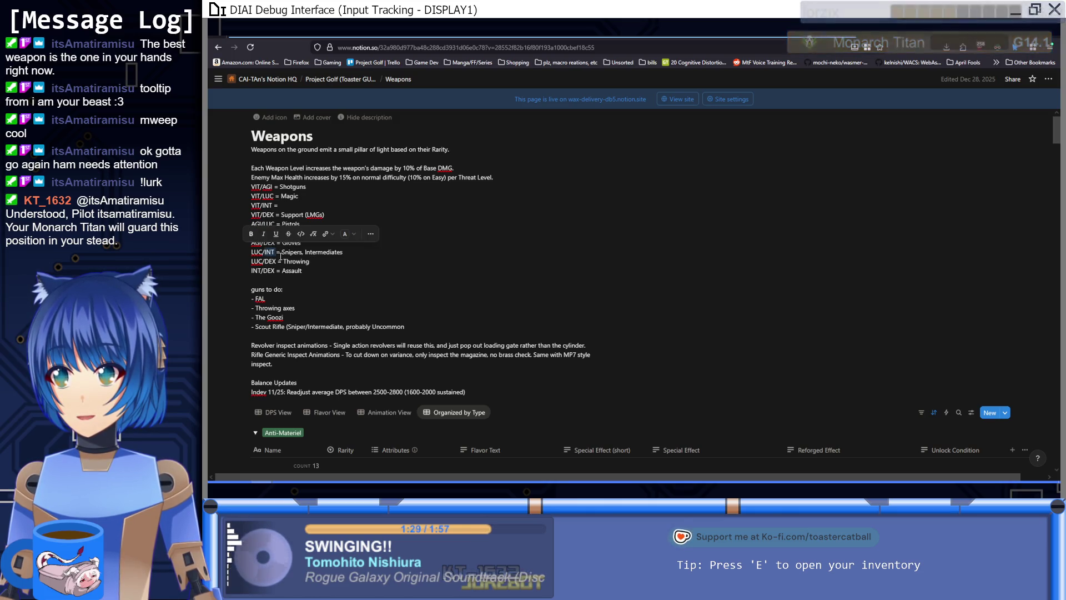
click(320, 261)
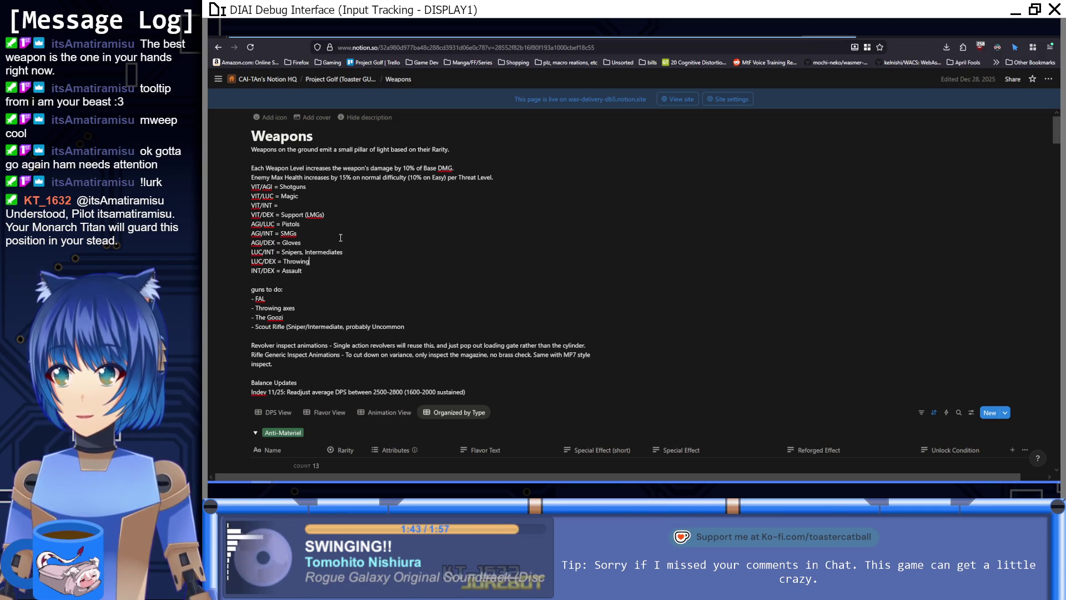
scroll(340, 238, down, 5)
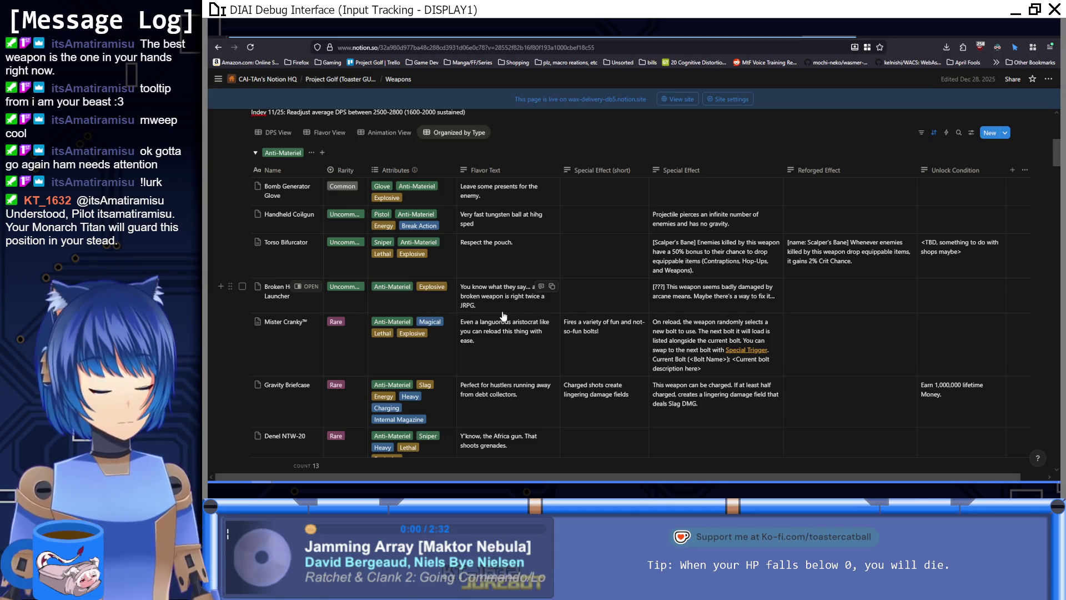
scroll(510, 304, up, 3)
scroll(511, 304, up, 2)
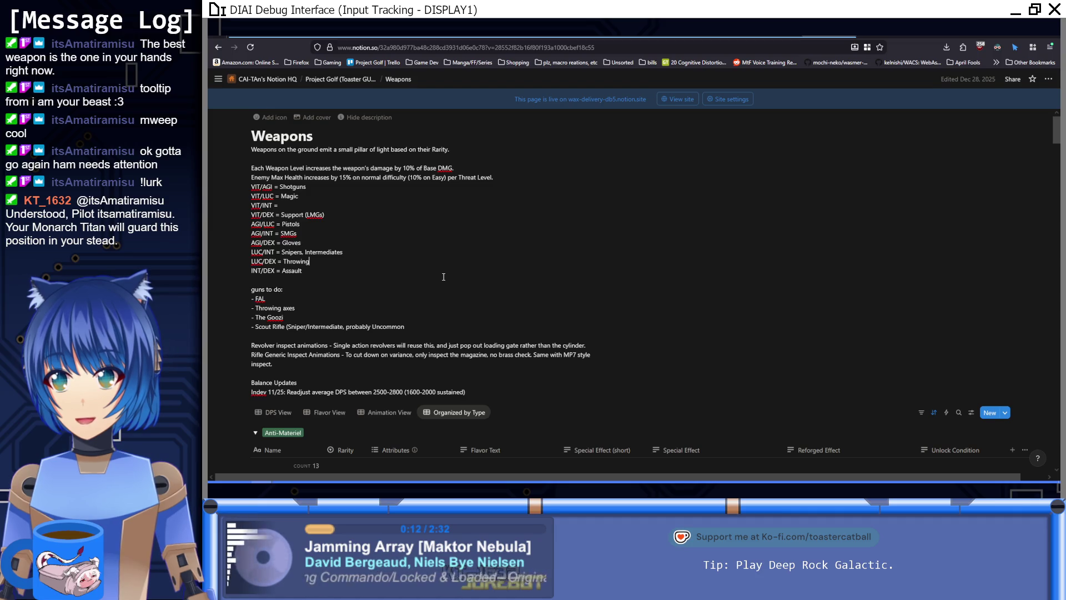
key(Up)
key(Up)
key(Up)
text(, Anti-Materiel)
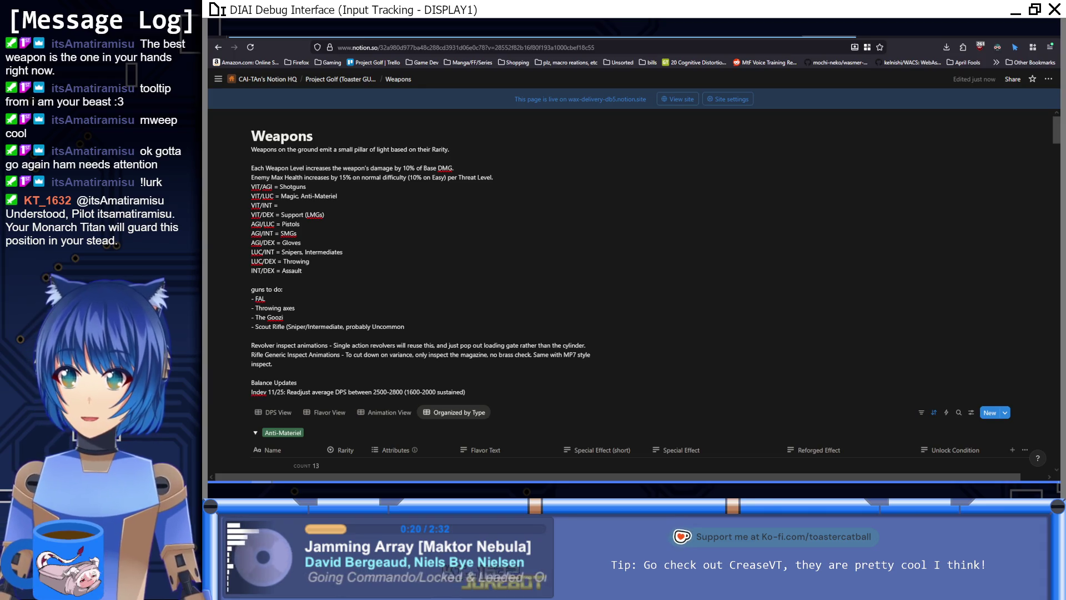
click(472, 248)
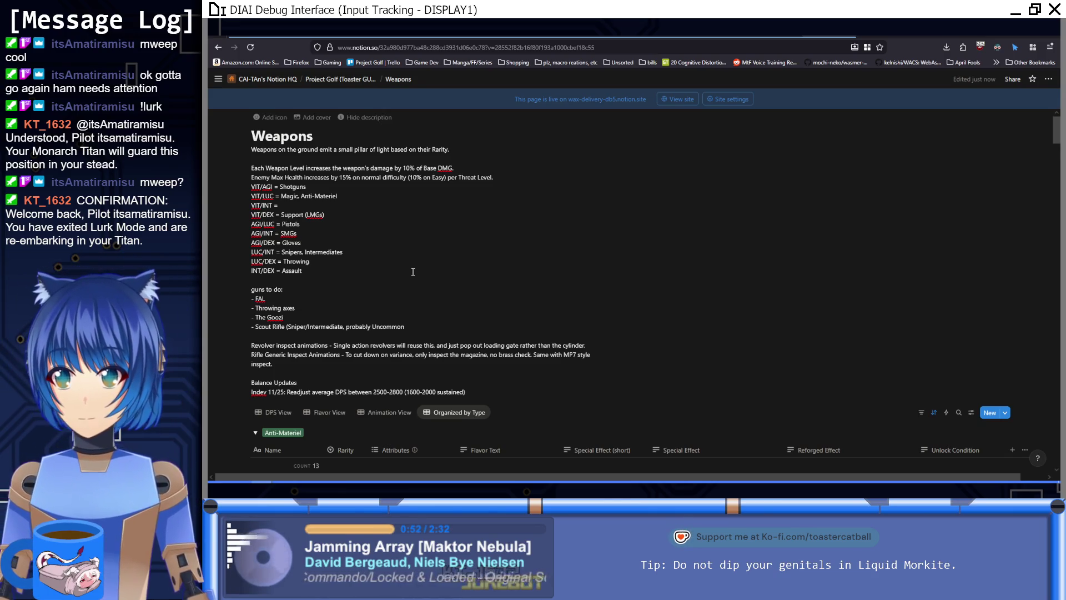
Step: Scroll through the Assault and Intermediate weapon tables, then go back to the localization table
scroll(501, 360, down, 10)
scroll(501, 360, down, 15)
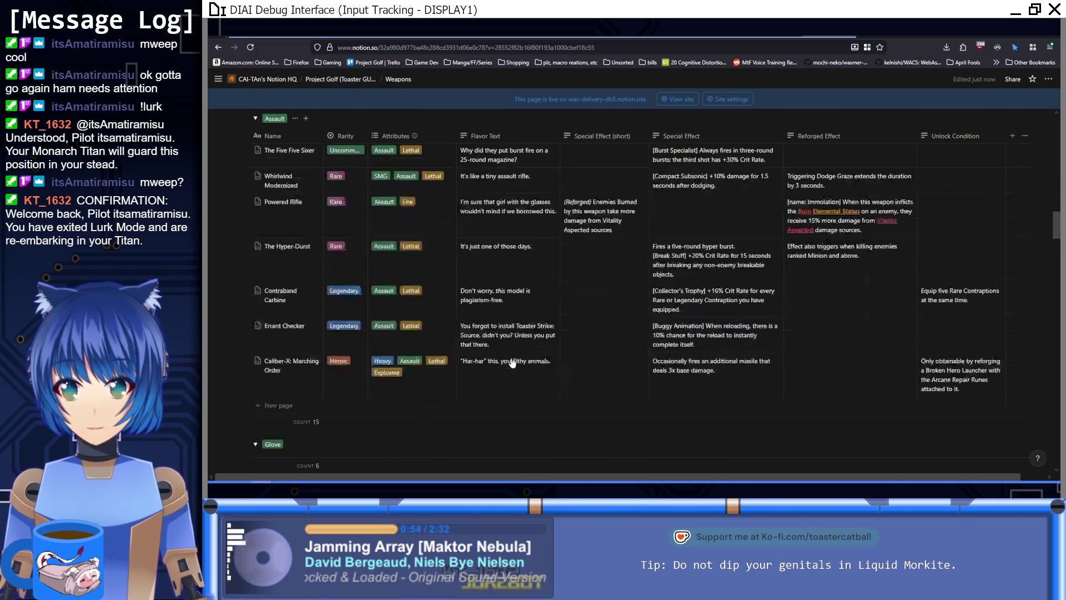
scroll(512, 359, down, 5)
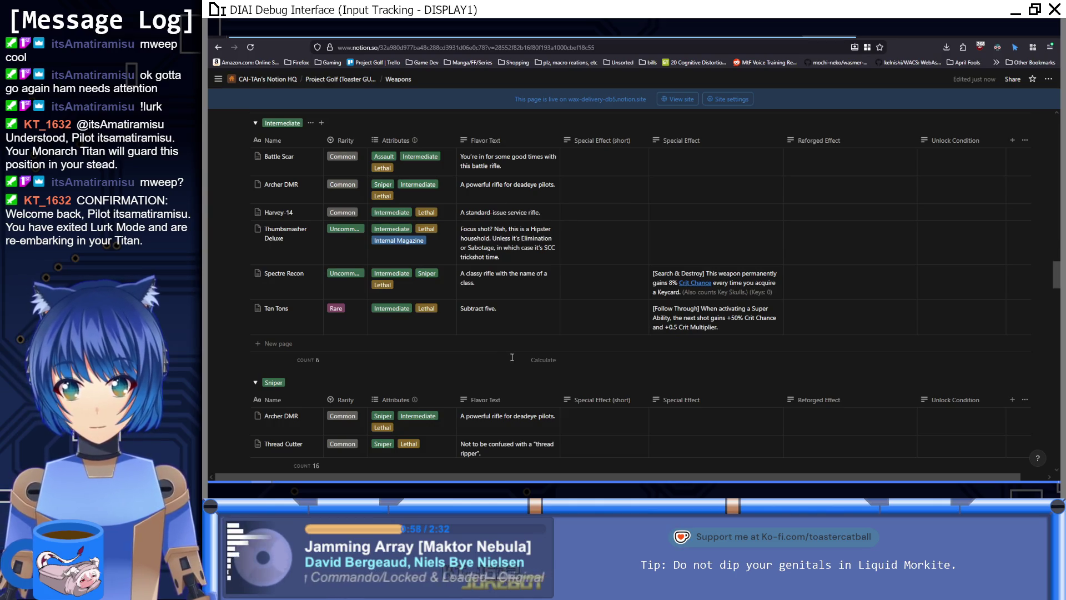
scroll(511, 354, up, 20)
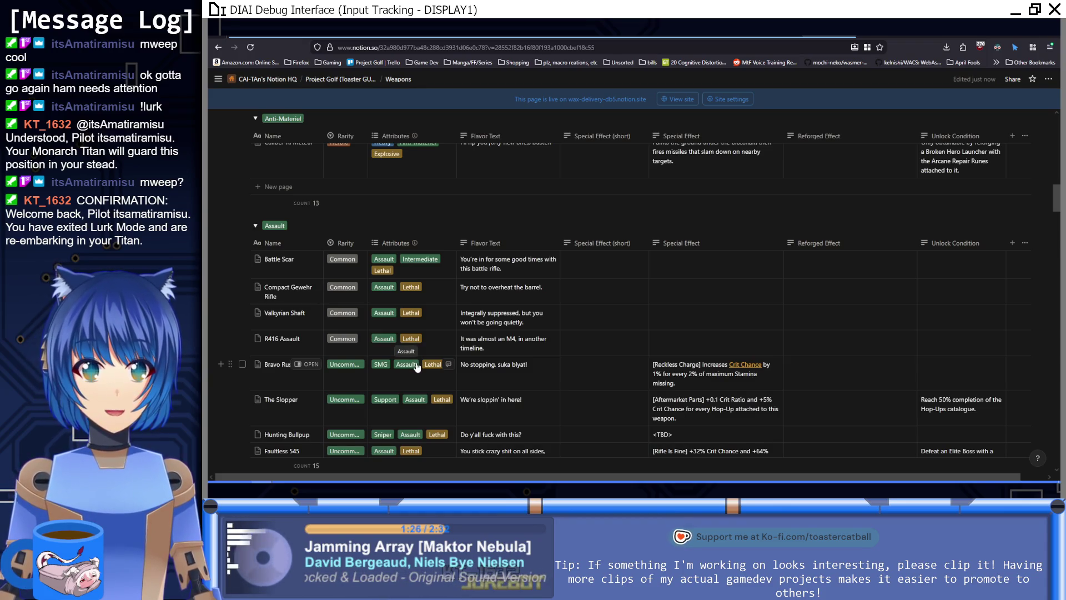
scroll(433, 388, down, 3)
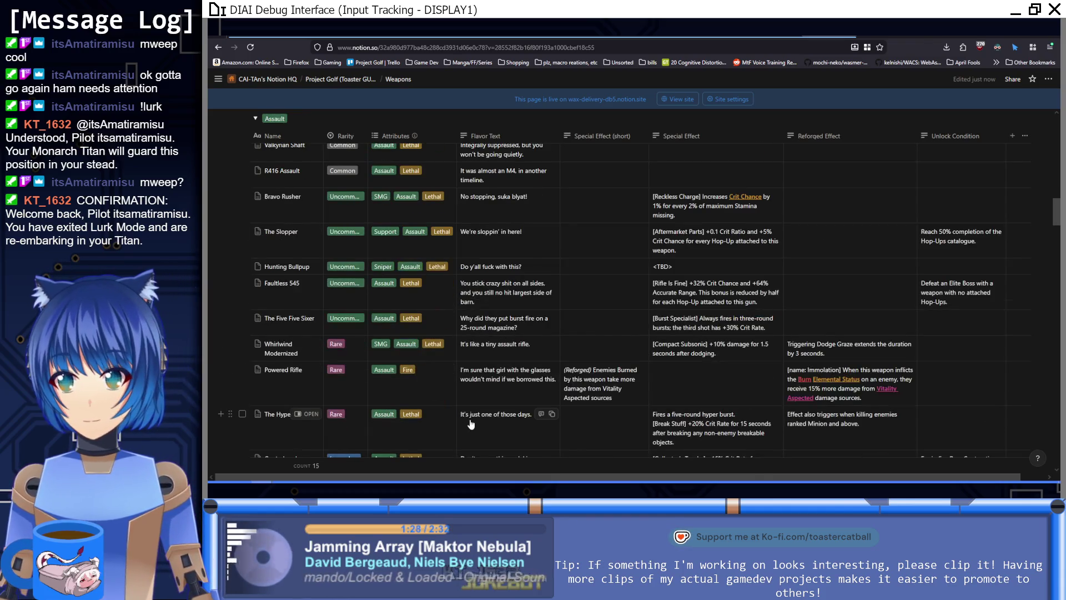
scroll(458, 416, down, 2)
scroll(458, 416, up, 4)
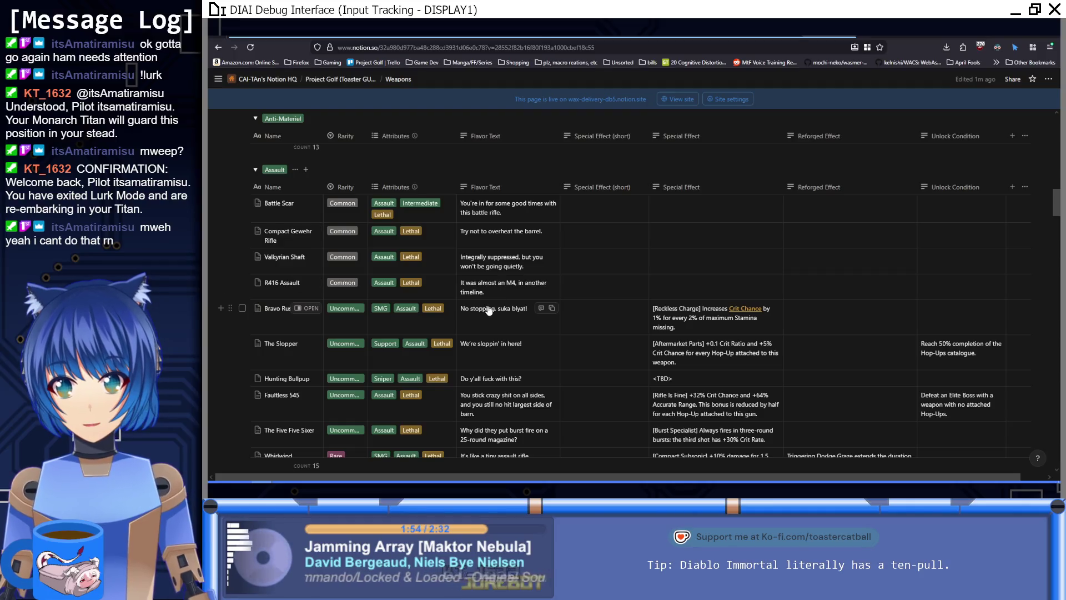
key(alt+Left)
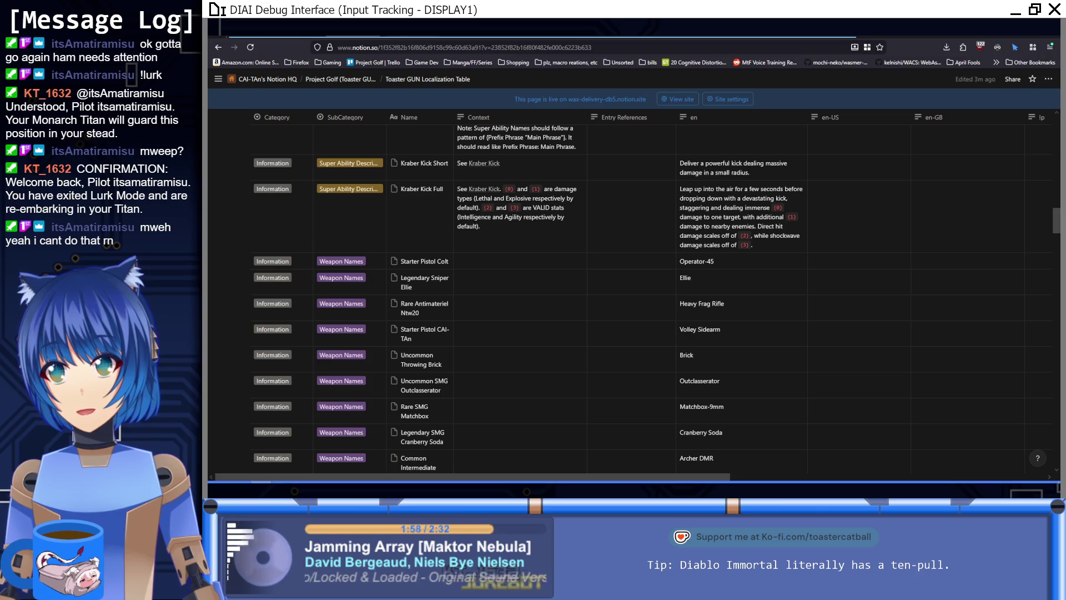
Step: Duplicate the Common Intermediate Archer row and rename the copy Common Assault Scar
scroll(639, 389, down, 5)
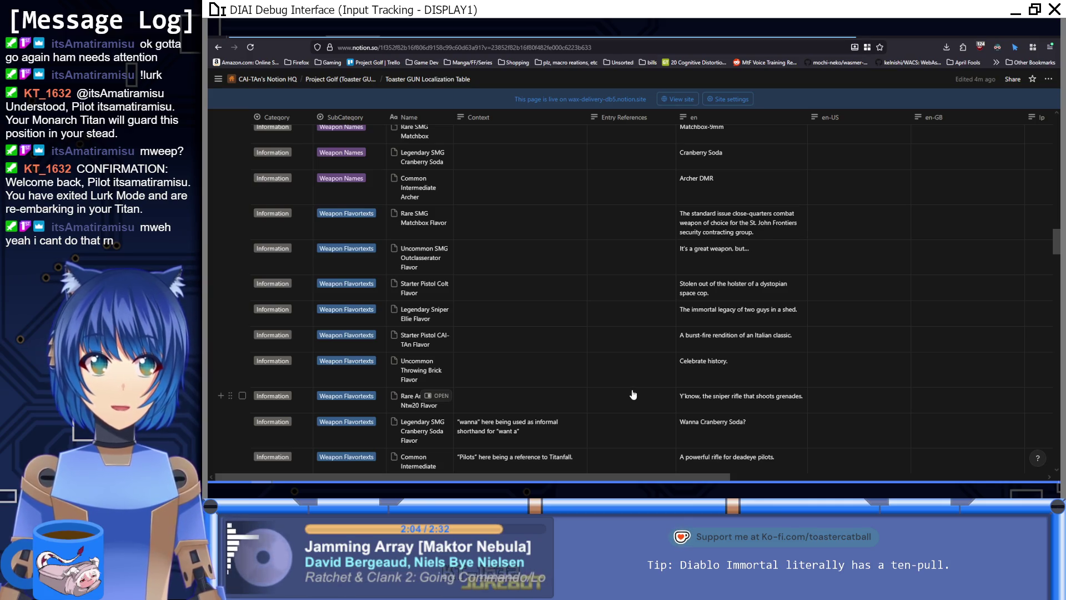
scroll(633, 394, down, 2)
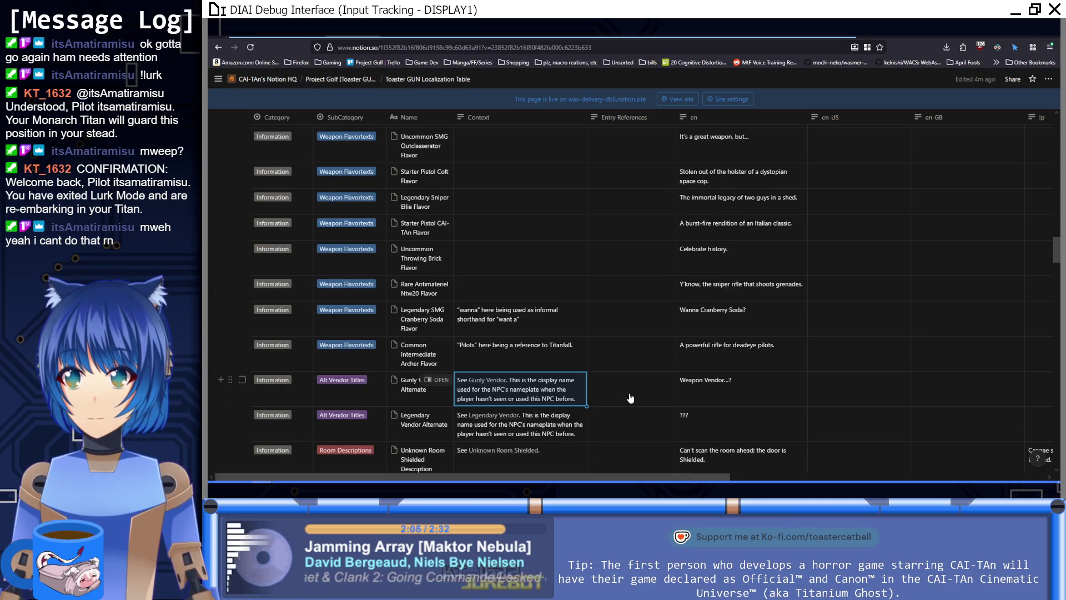
scroll(630, 397, up, 5)
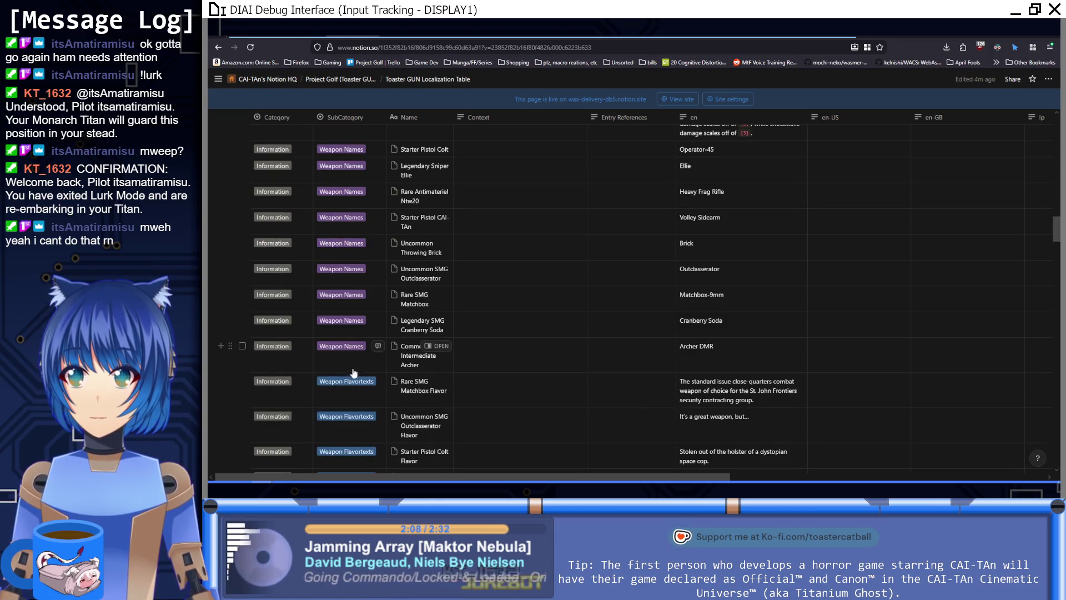
click(230, 343)
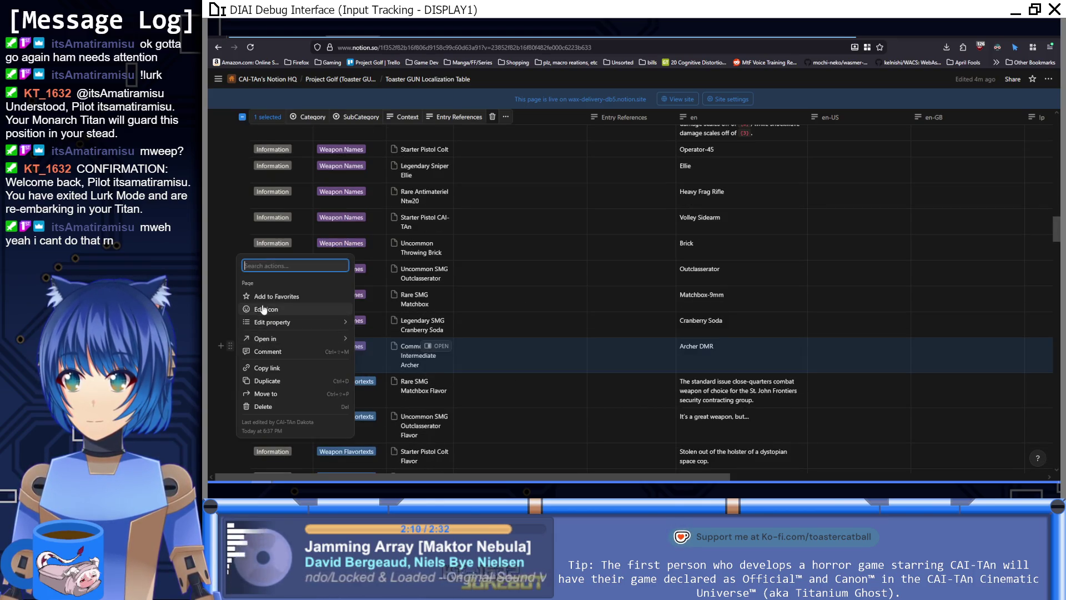
click(268, 381)
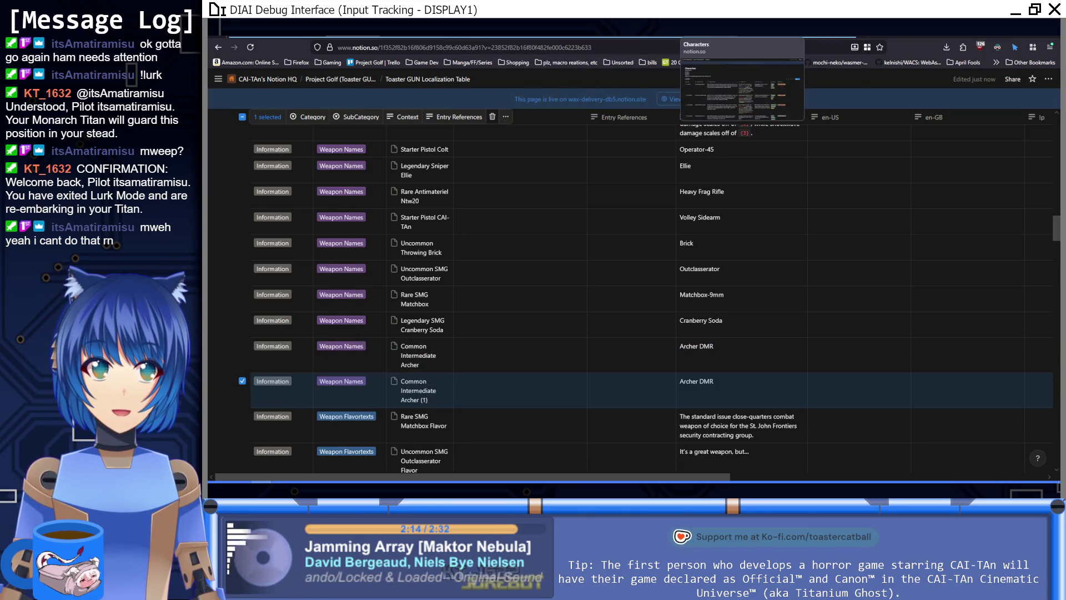
click(828, 27)
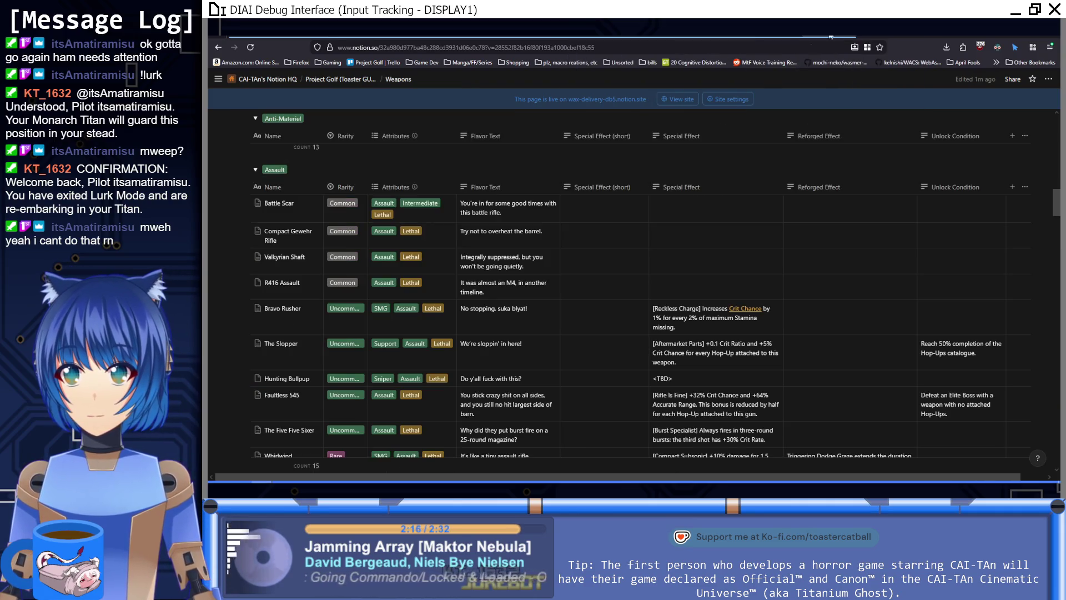
key(ctrl+shift+Tab)
key(ctrl+shift+Tab)
click(457, 391)
drag(418, 391, 488, 391)
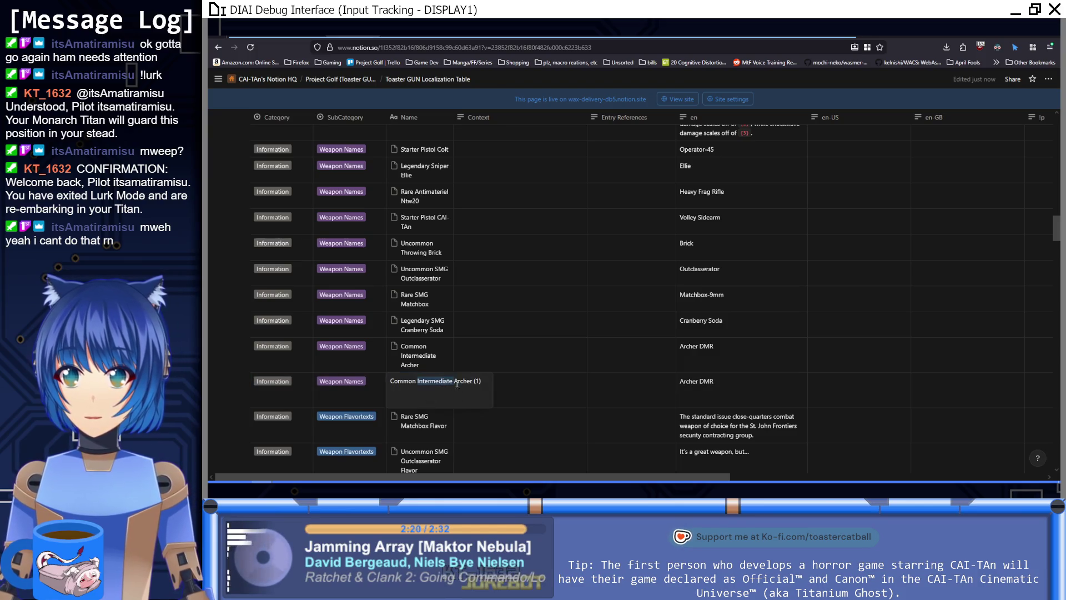
text(Assau)
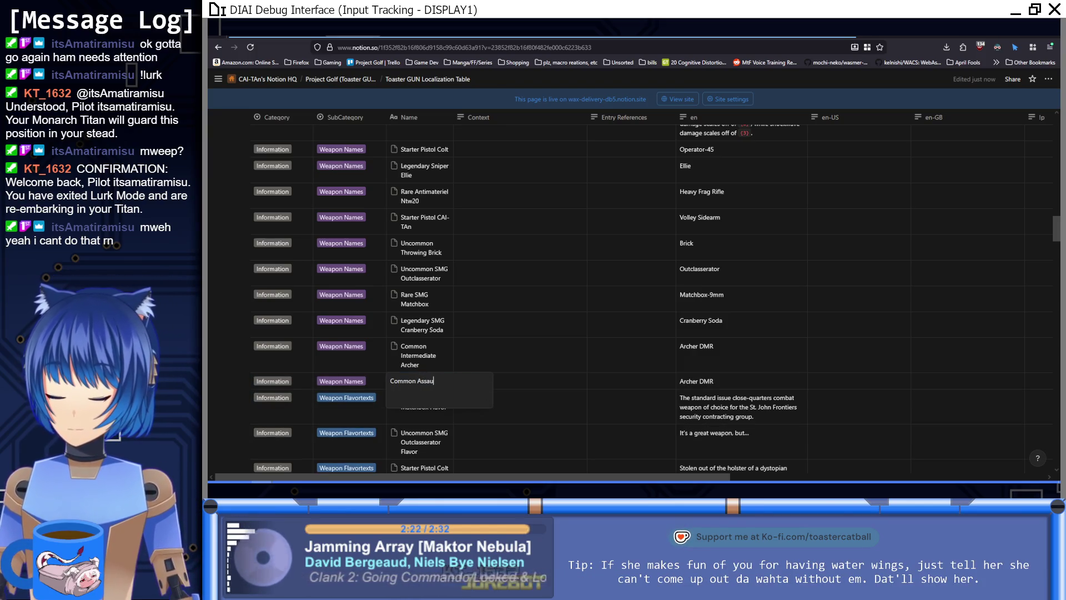
text( S)
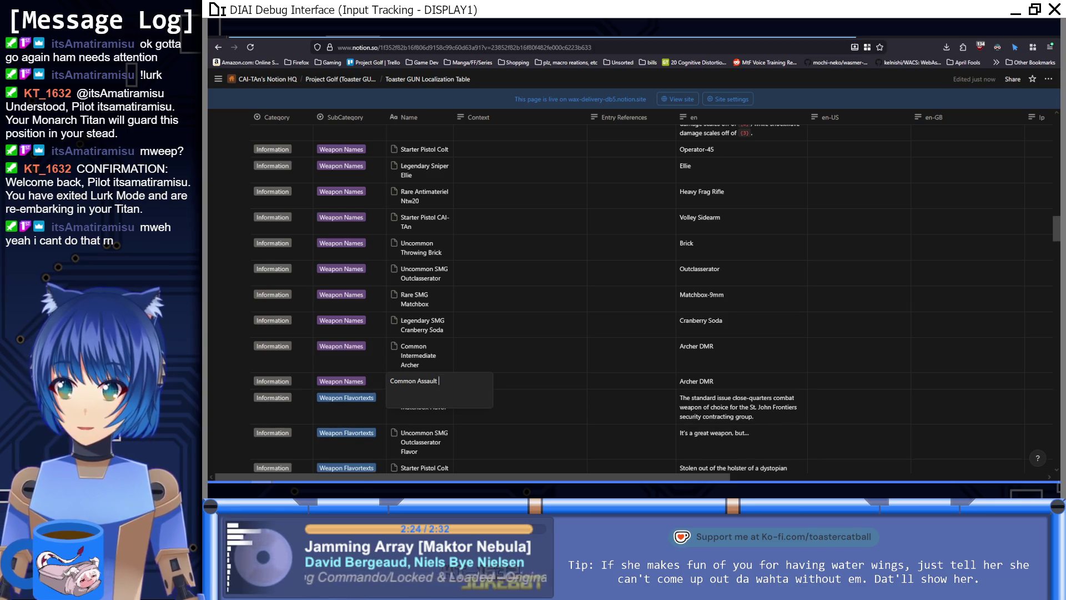
text(car)
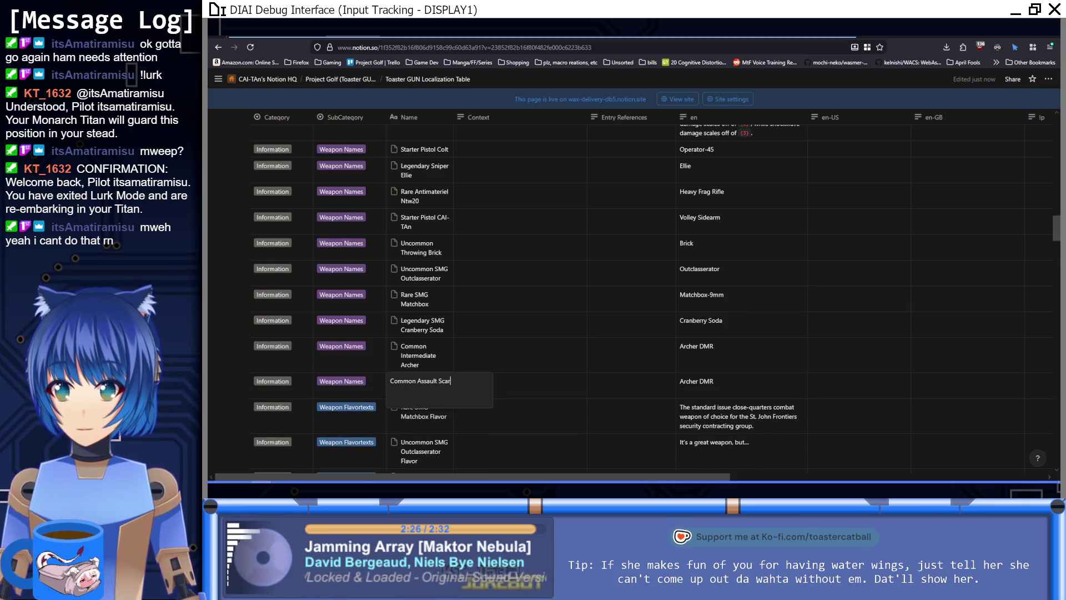
key(Return)
Step: Set the Common Assault Scar row's en text to Battle Scar
key(Up)
key(Right)
key(Right)
key(Right)
text(Battle)
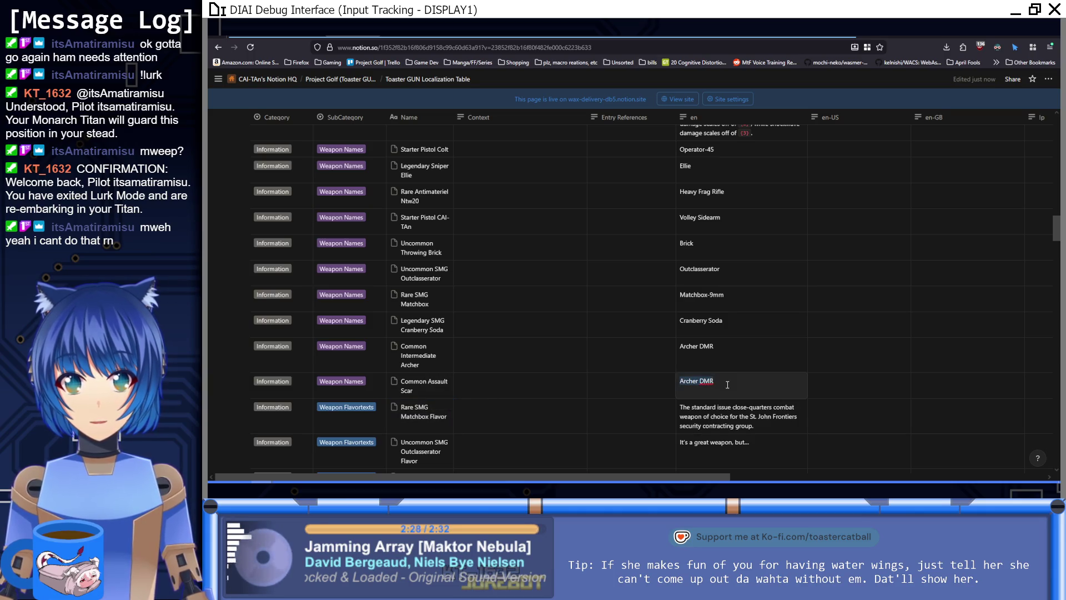
text( Scar)
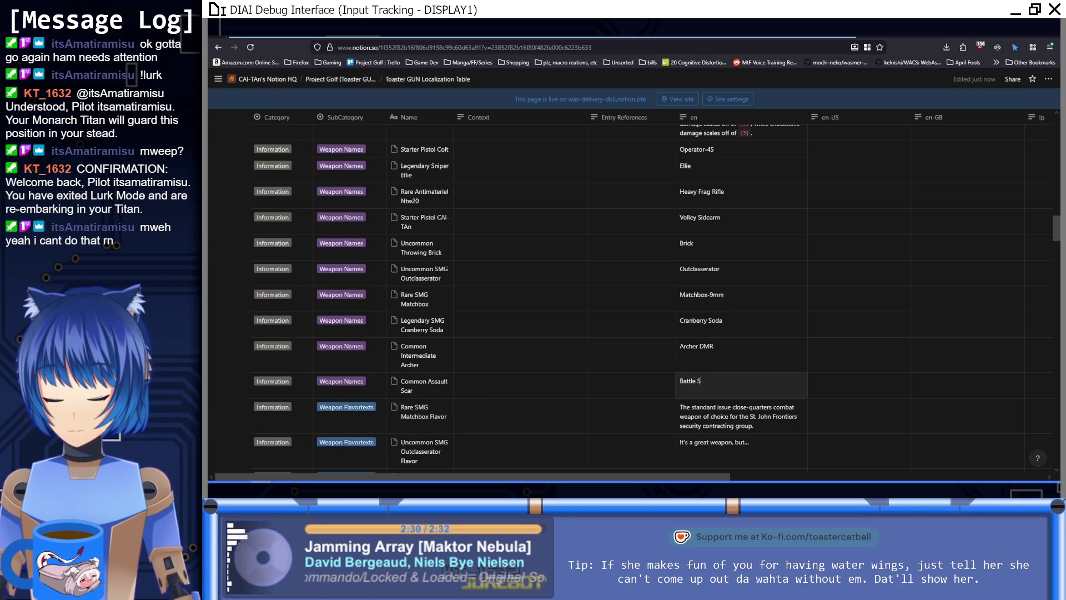
key(Return)
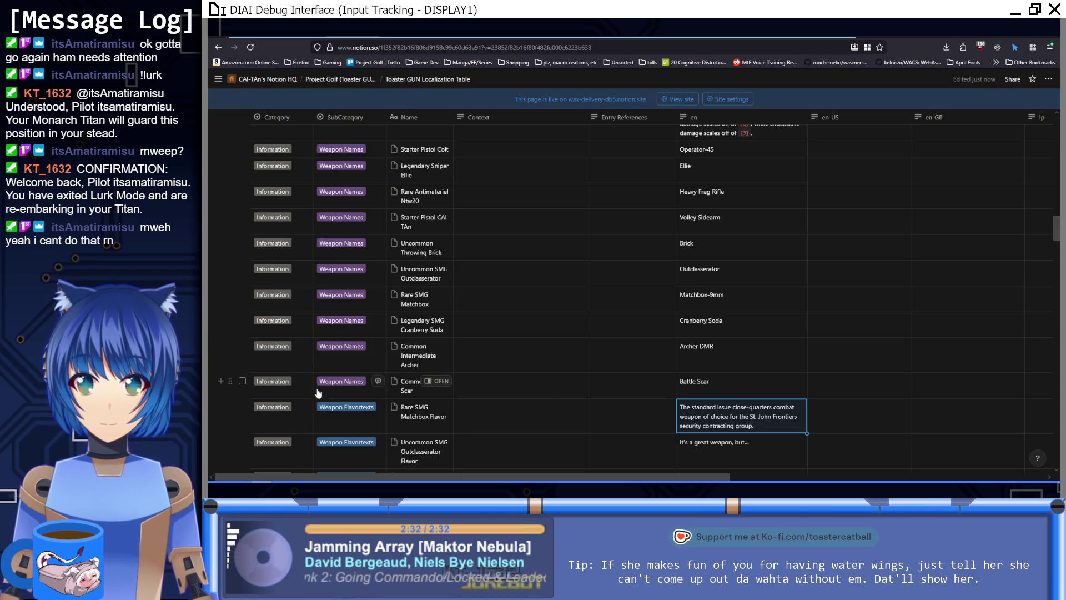
Step: Duplicate it as Common Assault Scar Flavor with SubCategory Weapon Flavortexts
click(231, 382)
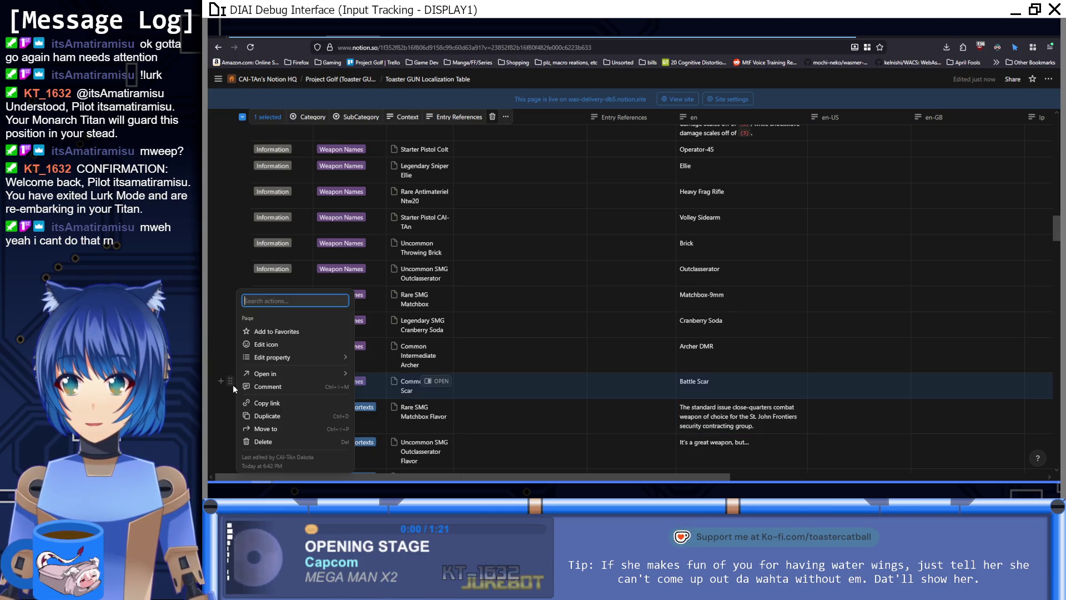
click(269, 417)
click(433, 414)
key(BackSpace)
key(BackSpace)
key(BackSpace)
text(Flavor)
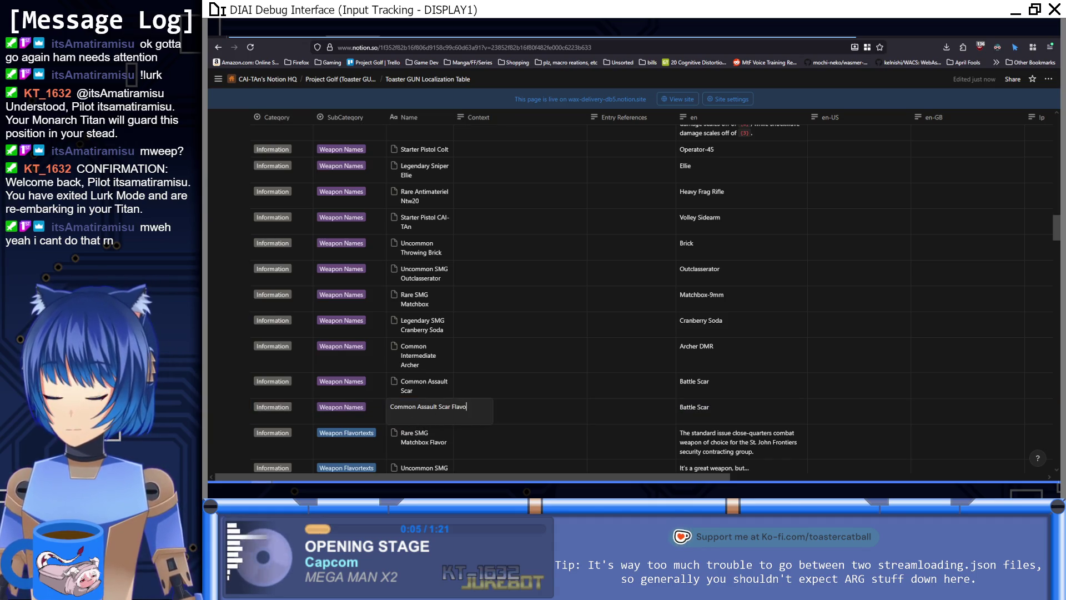
key(Return)
click(362, 417)
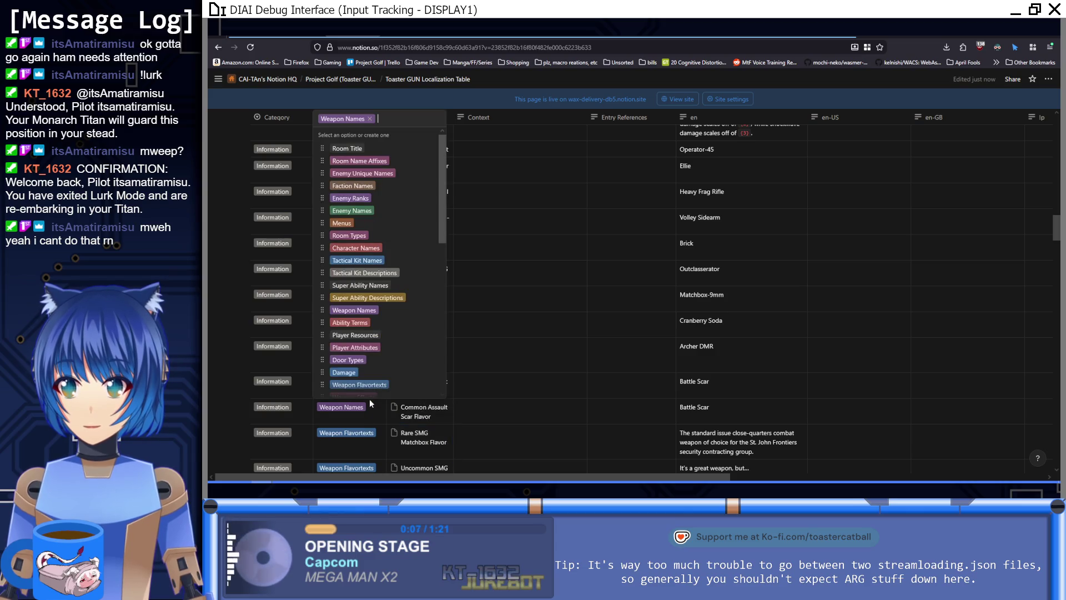
click(358, 384)
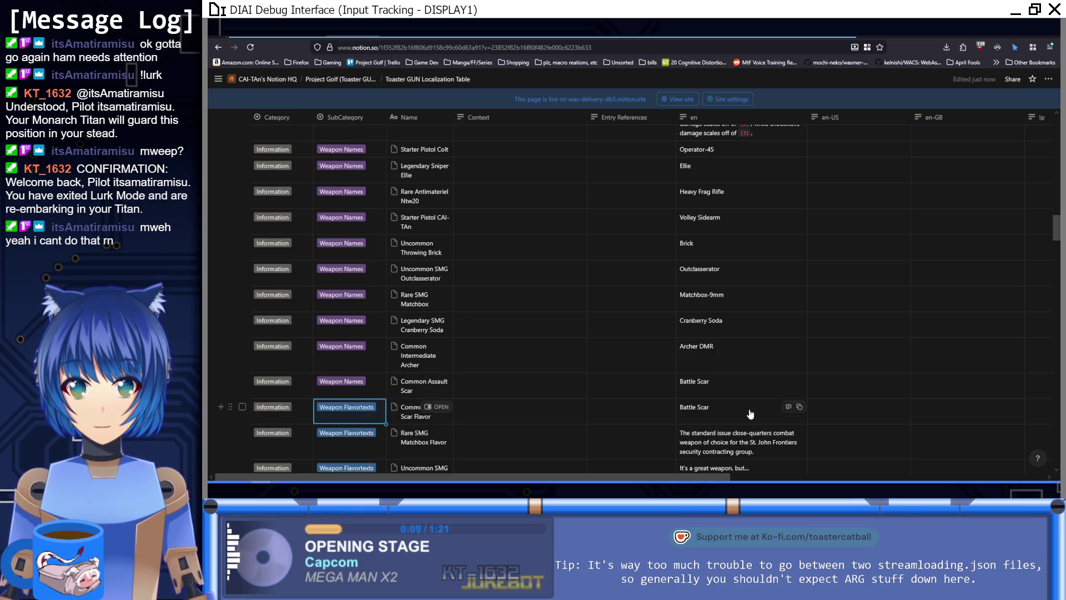
Step: Paste Battle Scar's flavor text from the Weapons page into the flavor row's en
click(701, 411)
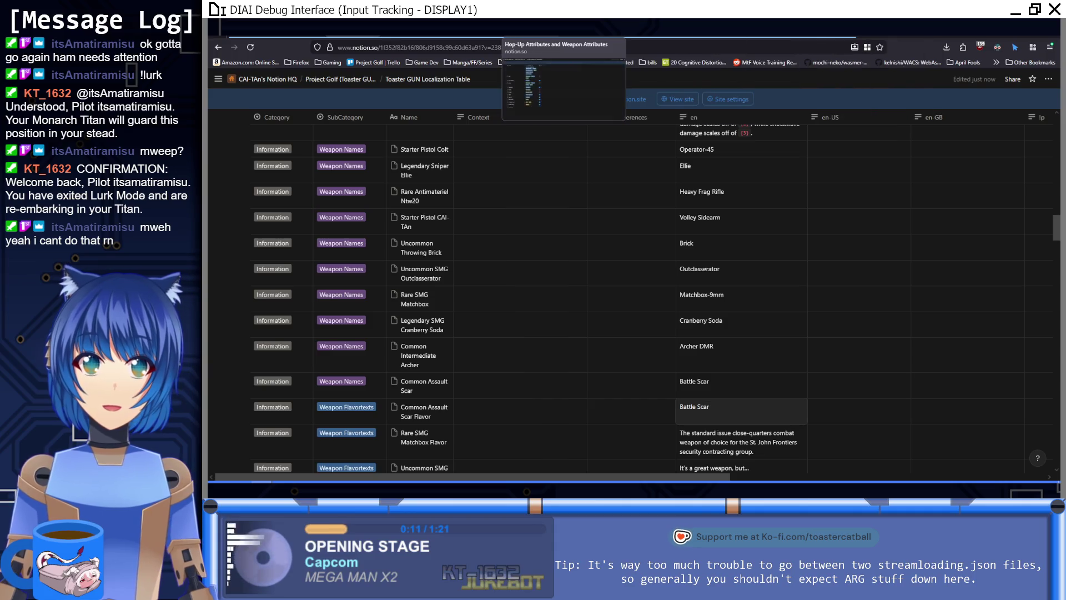
click(561, 28)
click(507, 208)
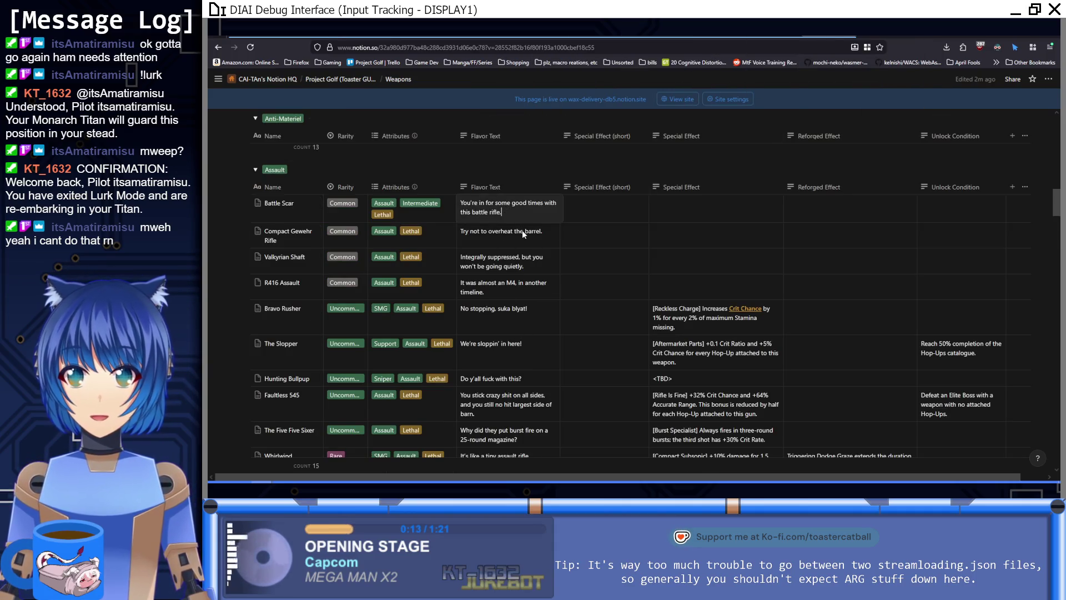
key(Escape)
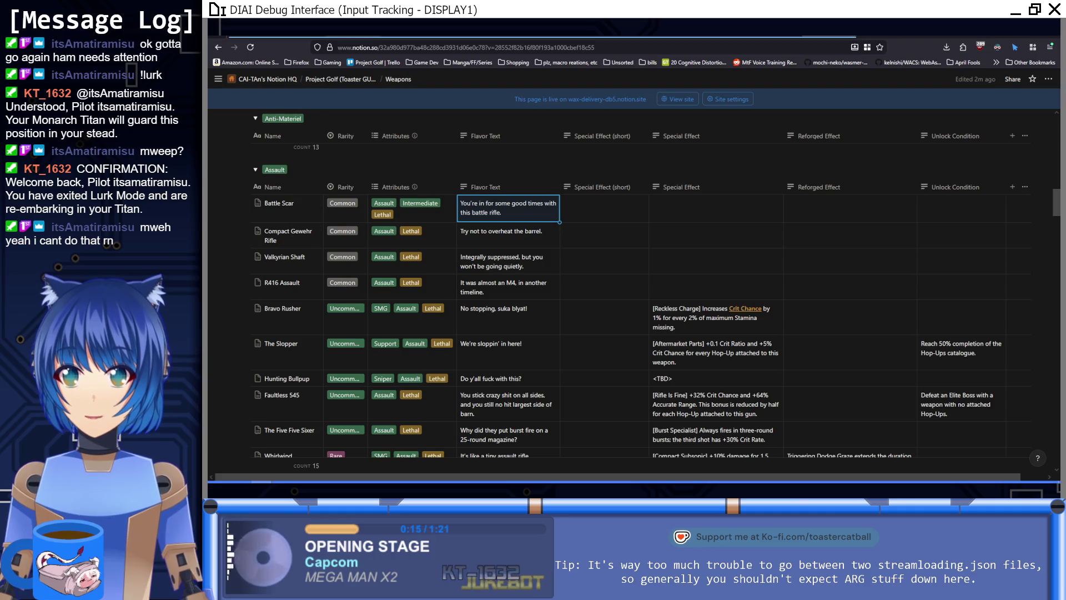
key(ctrl+Tab)
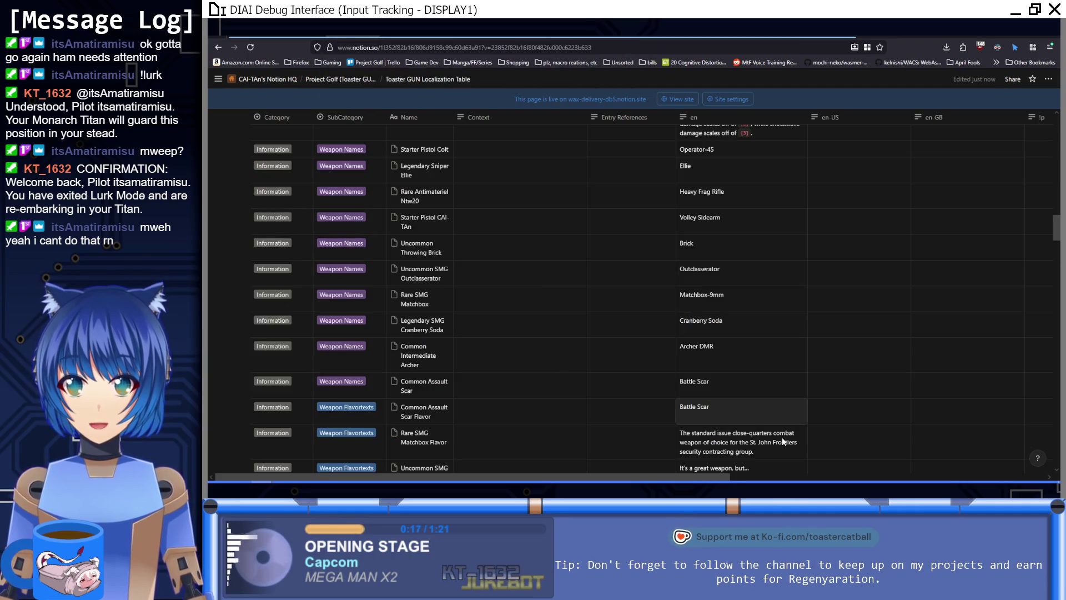
key(ctrl+a)
text(You're in for some good times with this battle rifle.)
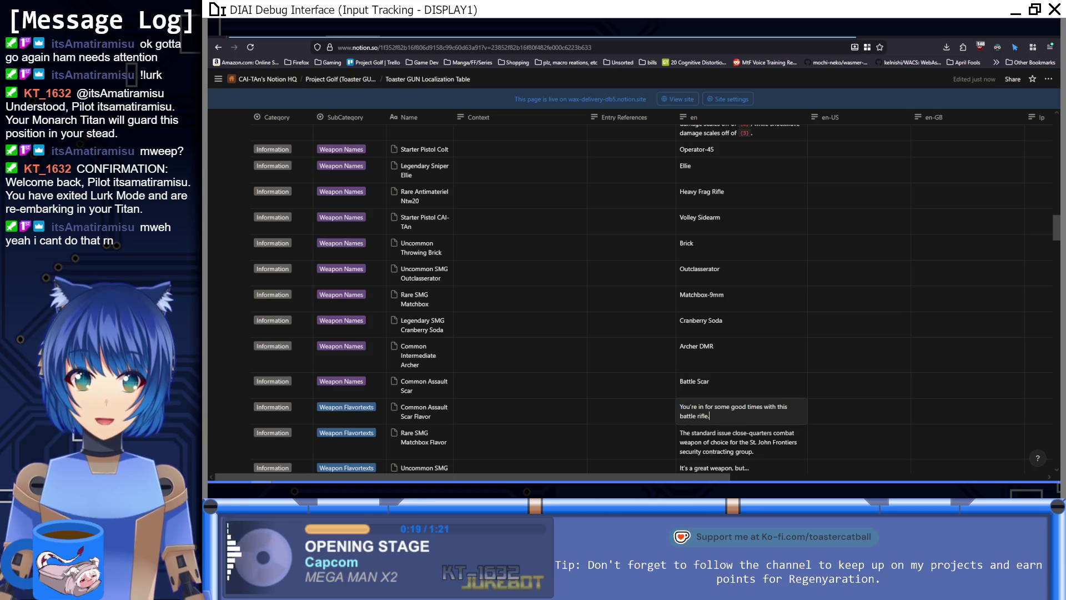
key(Escape)
key(Down)
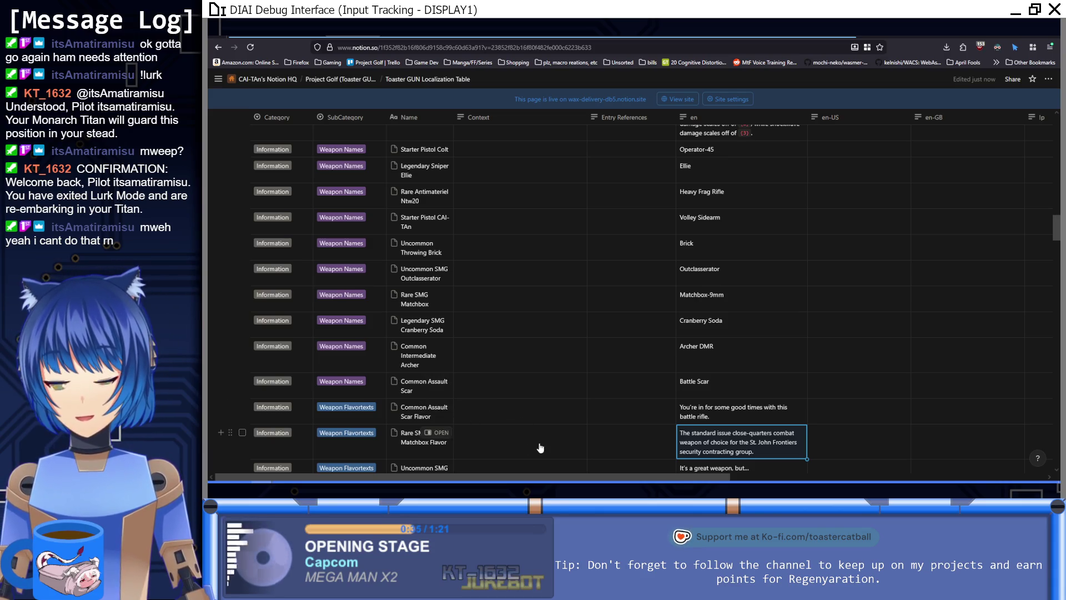
Step: Scroll the localization table, then go back to the Notion Weapons page showing the Assault weapons table
scroll(541, 448, down, 2)
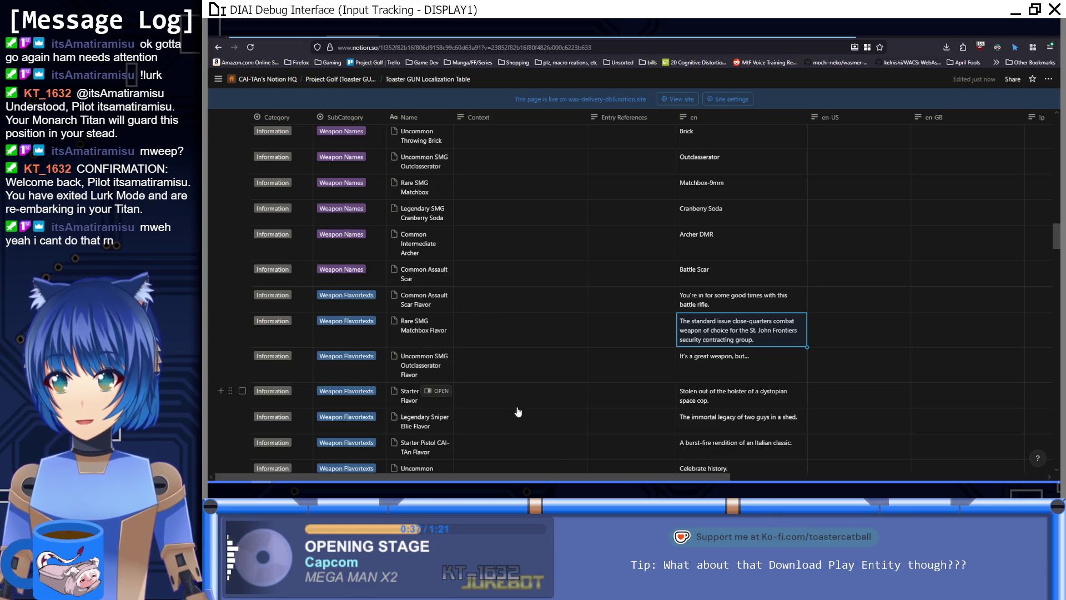
scroll(516, 413, down, 4)
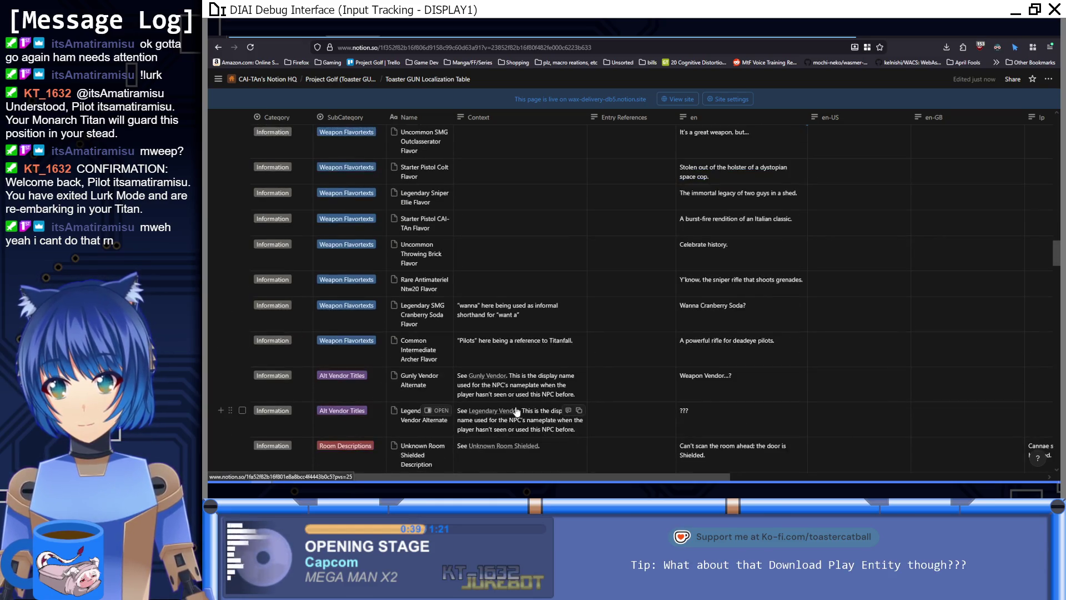
scroll(518, 412, up, 4)
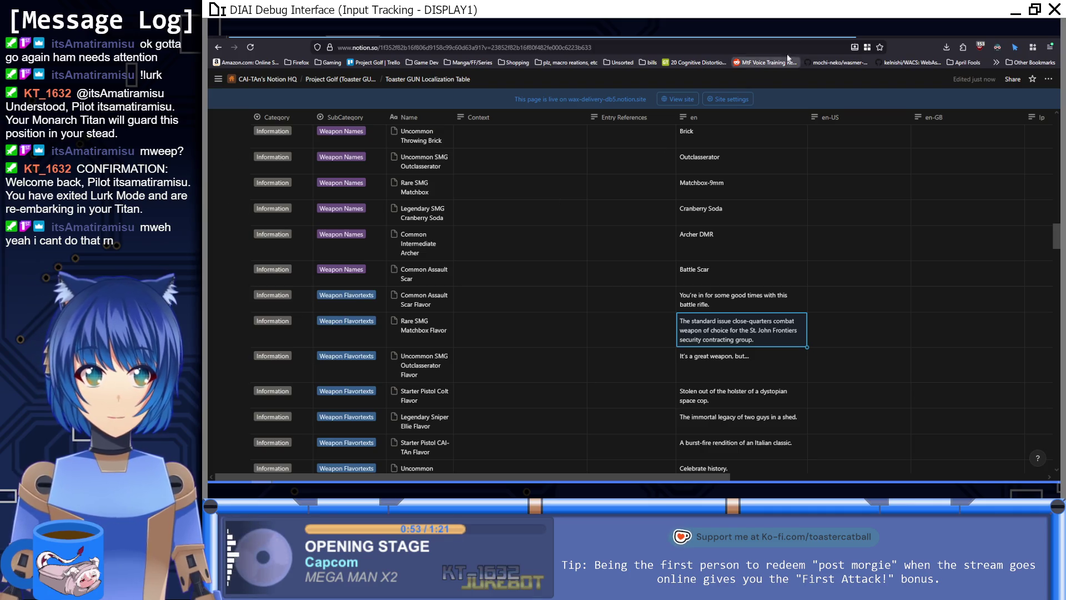
key(alt+Left)
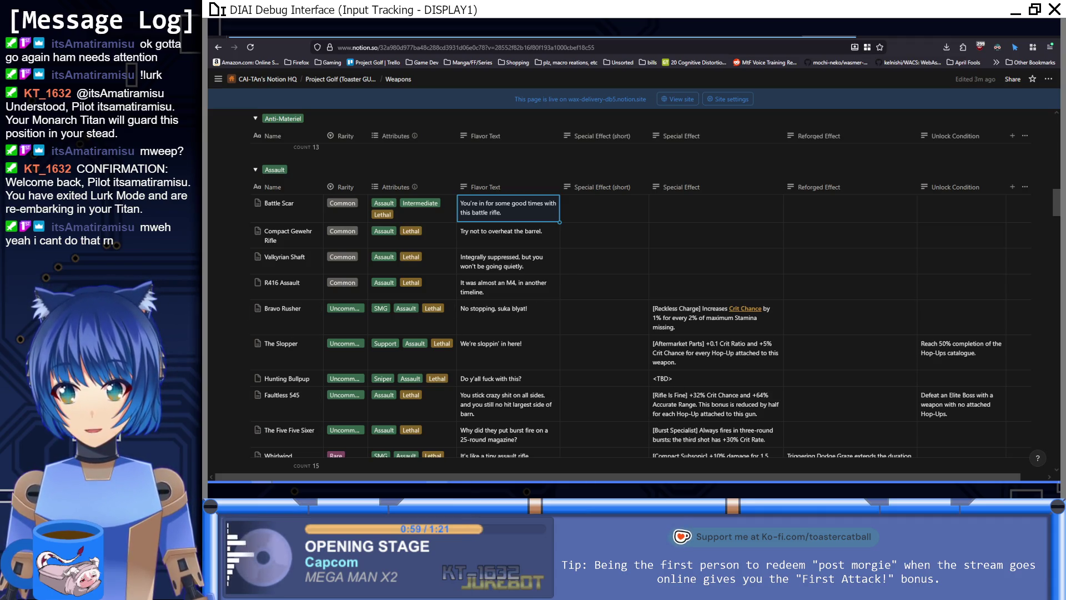
key(alt+Tab)
key(alt+Tab)
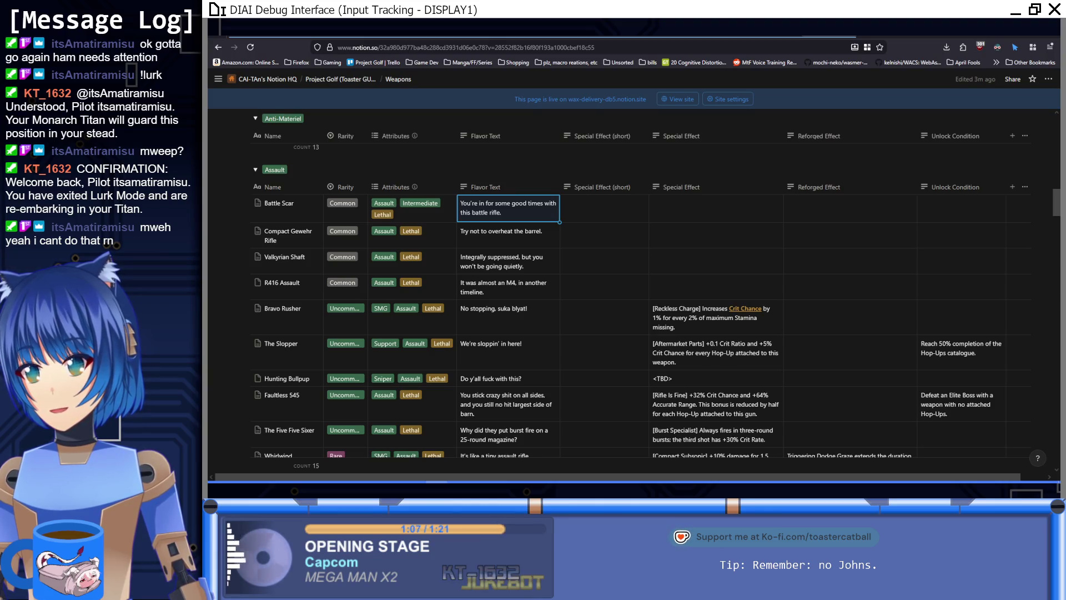
key(alt+Tab)
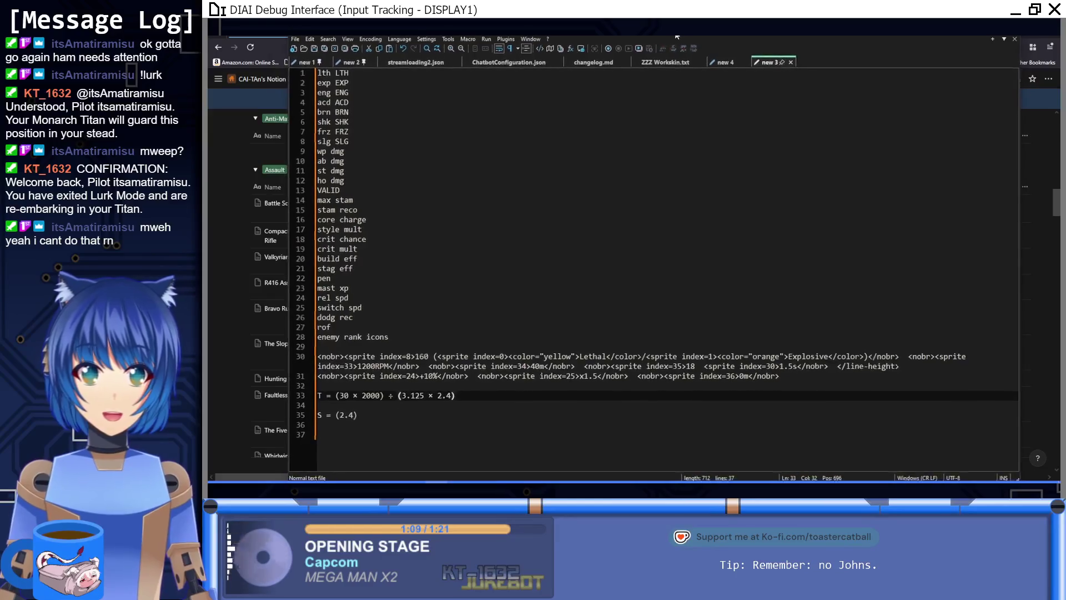
Step: List 'Battle Scar (s1)' and 'Archer DMR (s2)' on new lines below the calculation in Notepad++
click(314, 422)
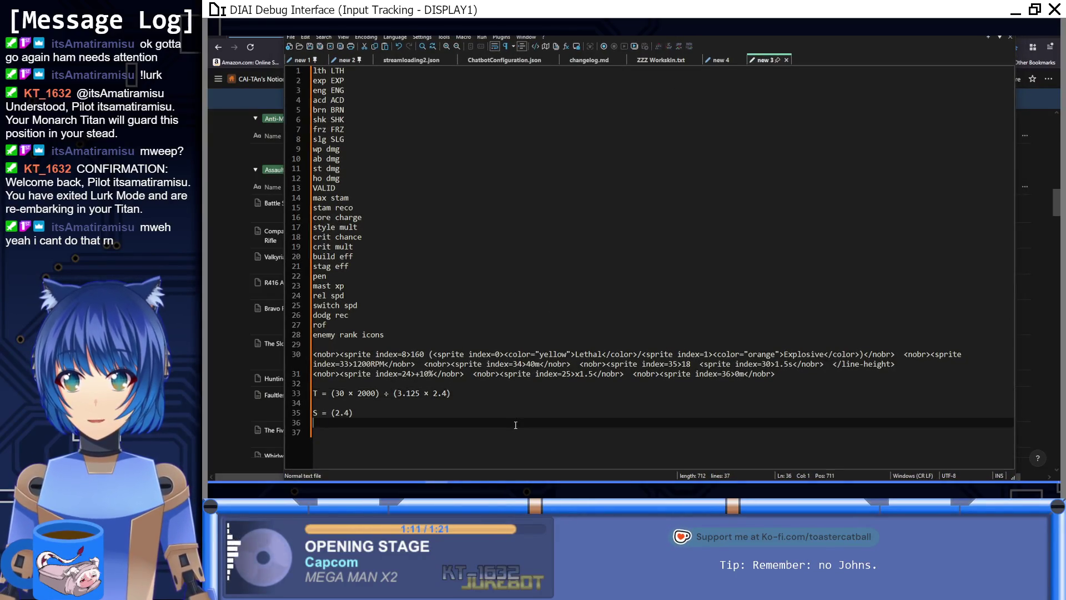
key(Return)
key(Return)
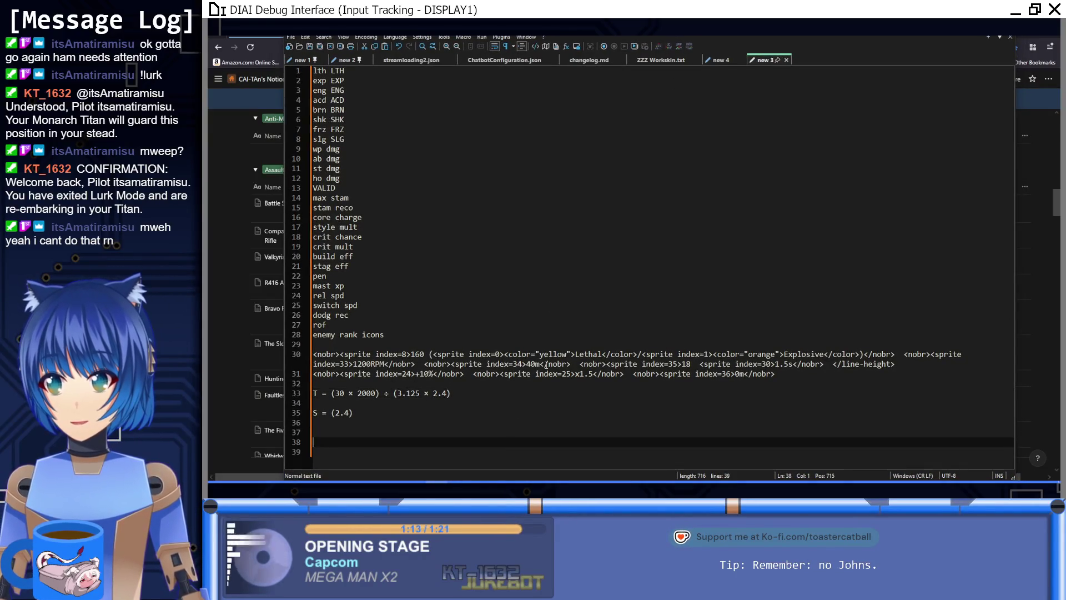
text(Battle Scar)
key(Return)
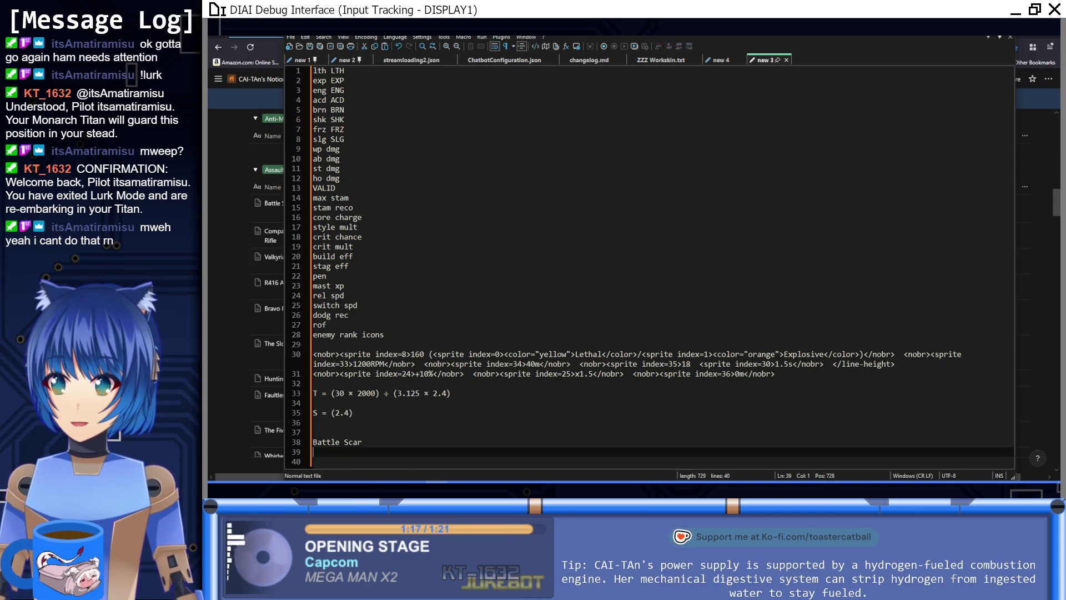
text(Archer DMR)
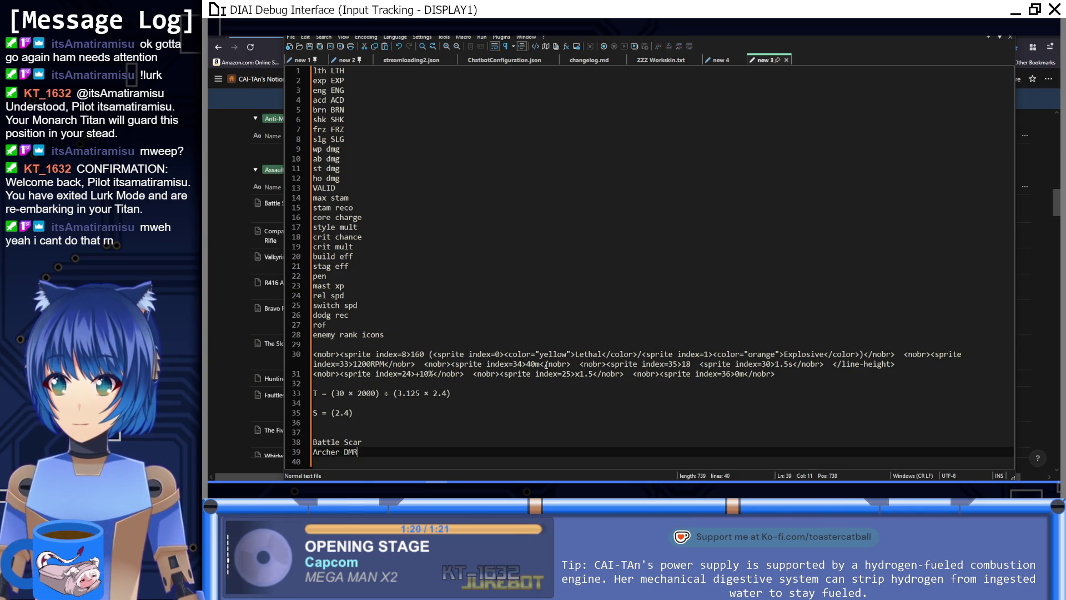
key(Up)
key(End)
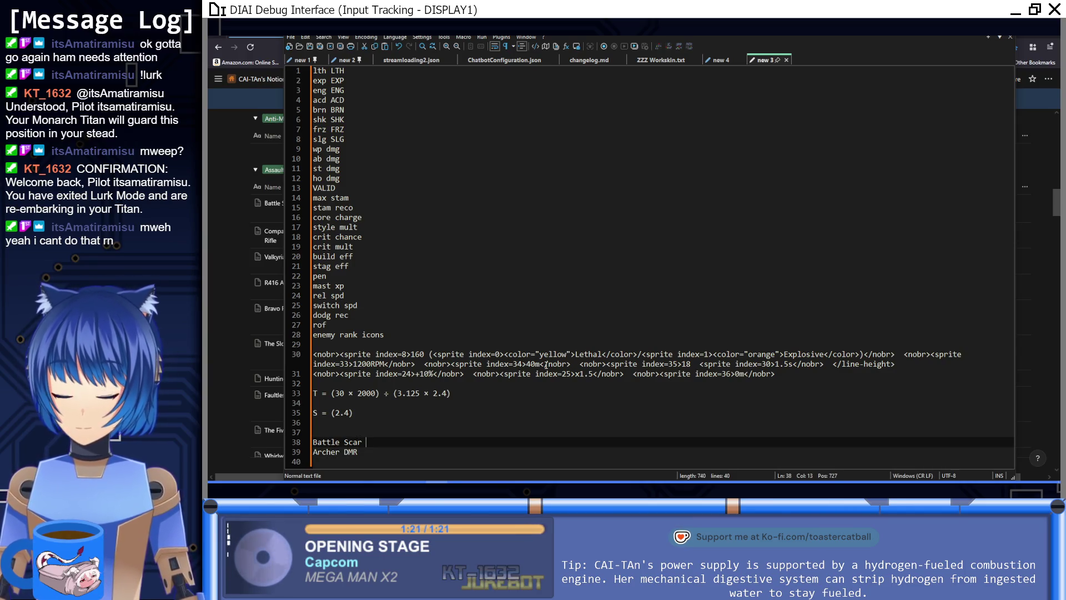
text((s1)
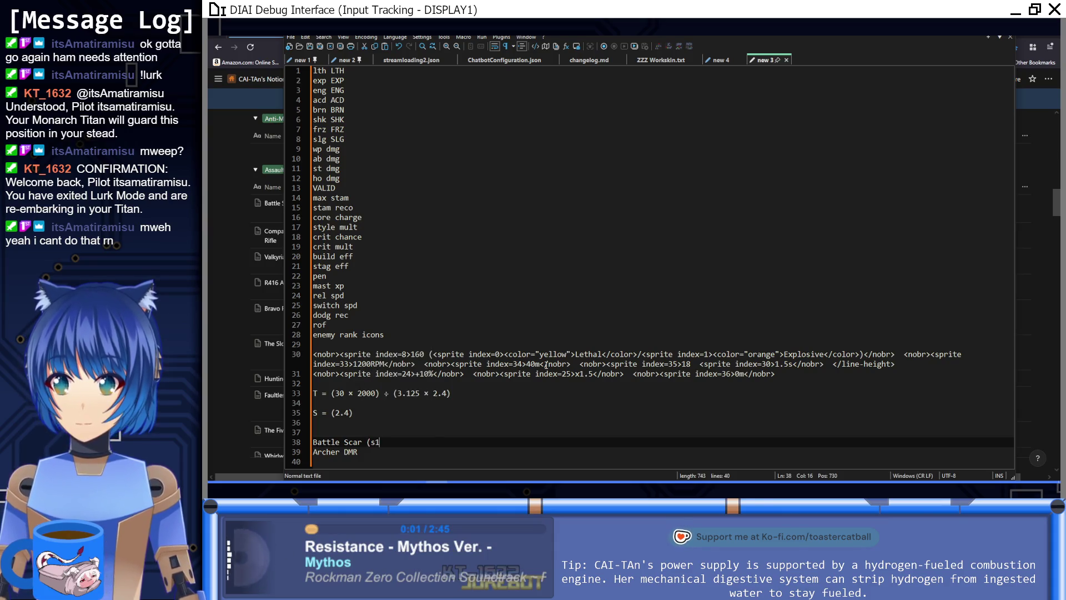
text())
key(Down)
text((s2))
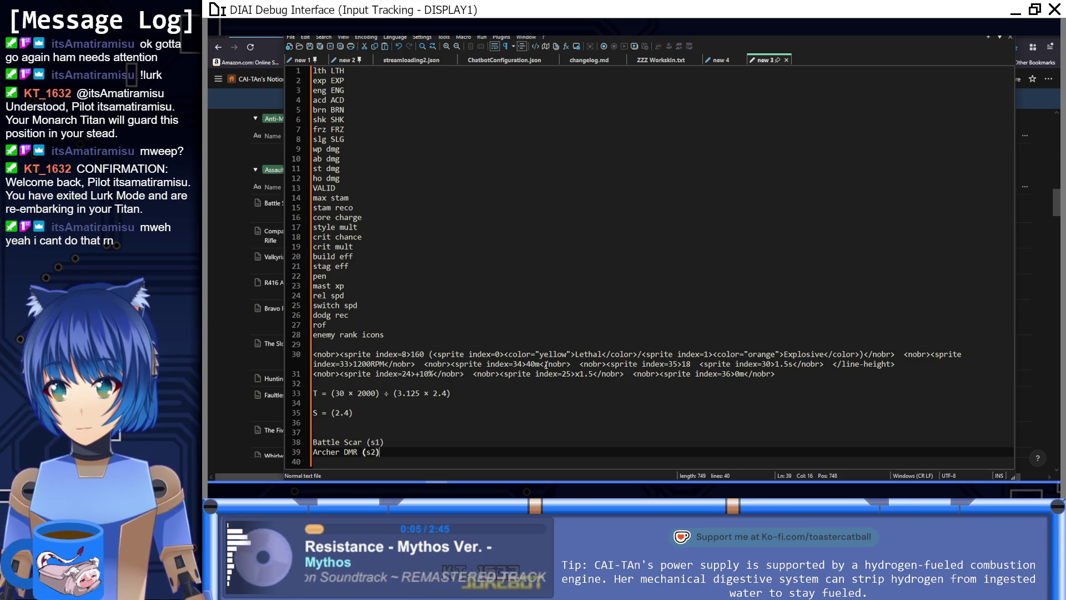
key(Up)
key(Up)
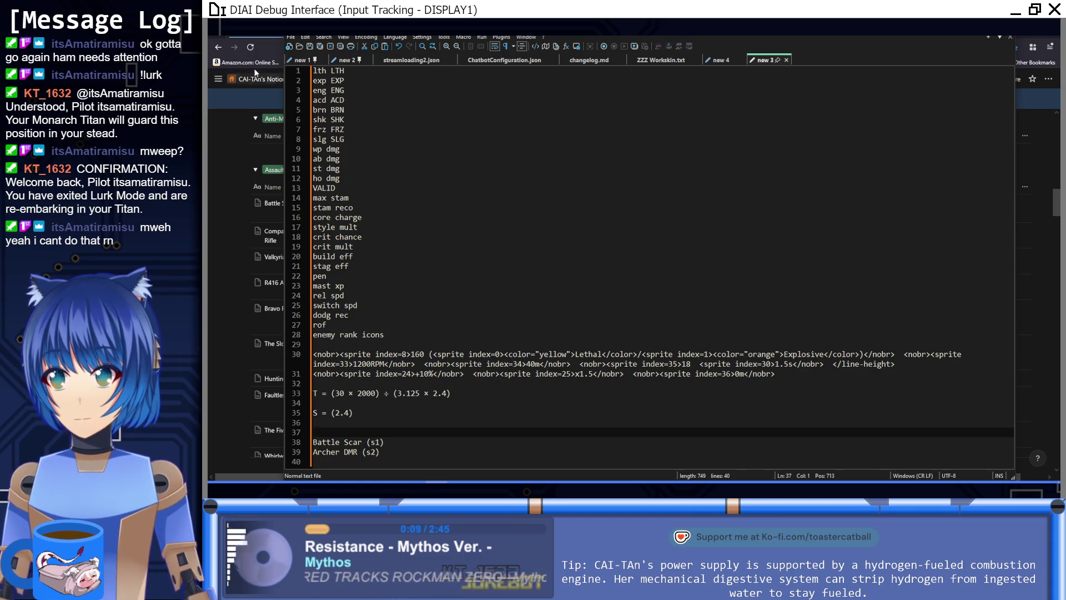
click(245, 106)
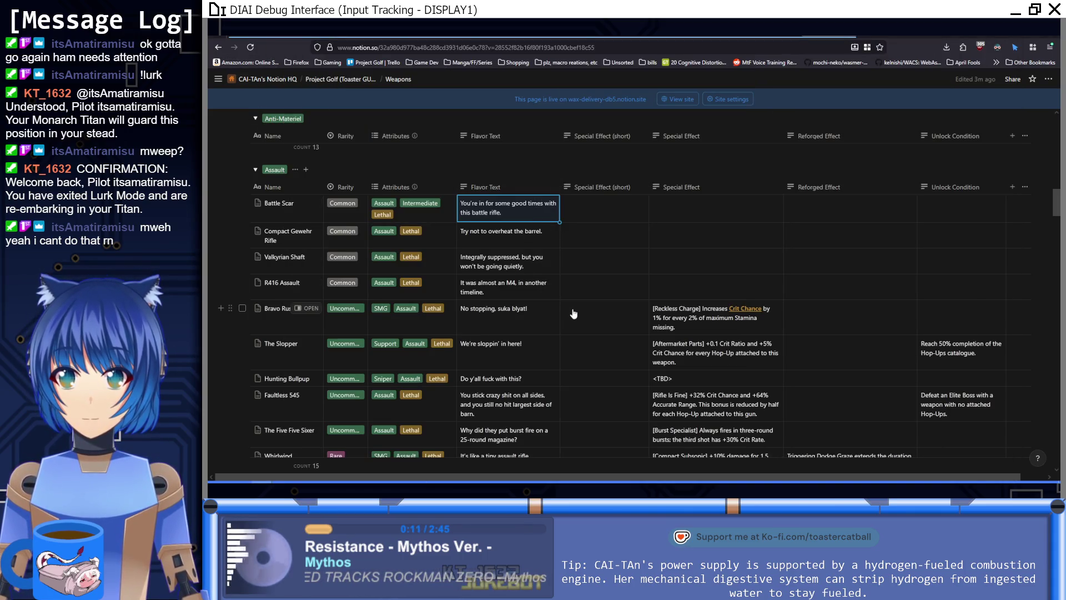
Step: Select the attribute-to-weapon-class pairing lines, VIT/AGI through INT/DEX, in the Notion Weapons description
scroll(572, 308, up, 6)
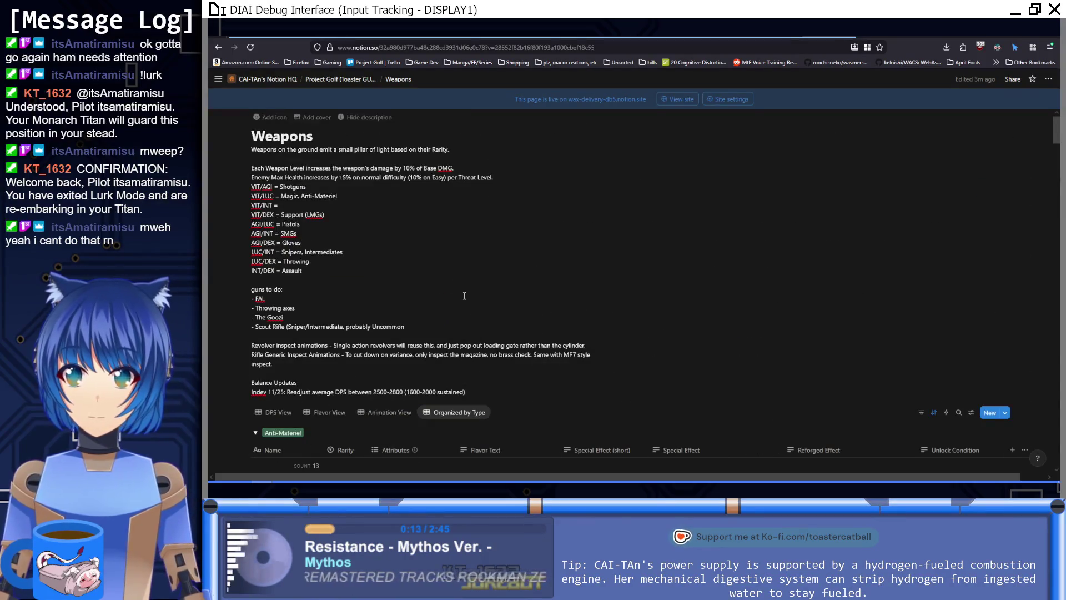
key(alt+Tab)
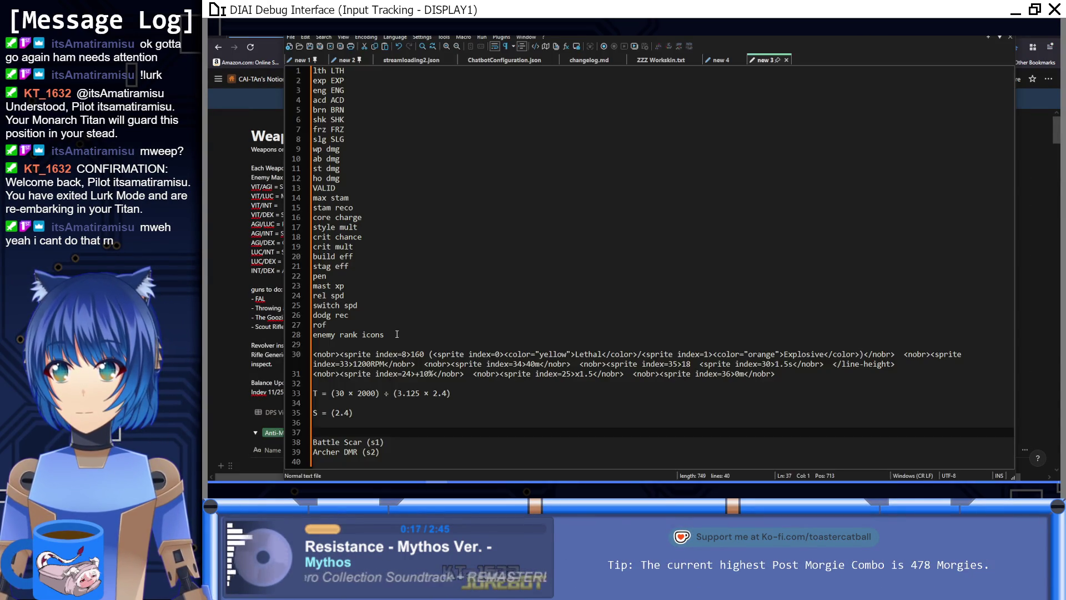
key(alt+Tab)
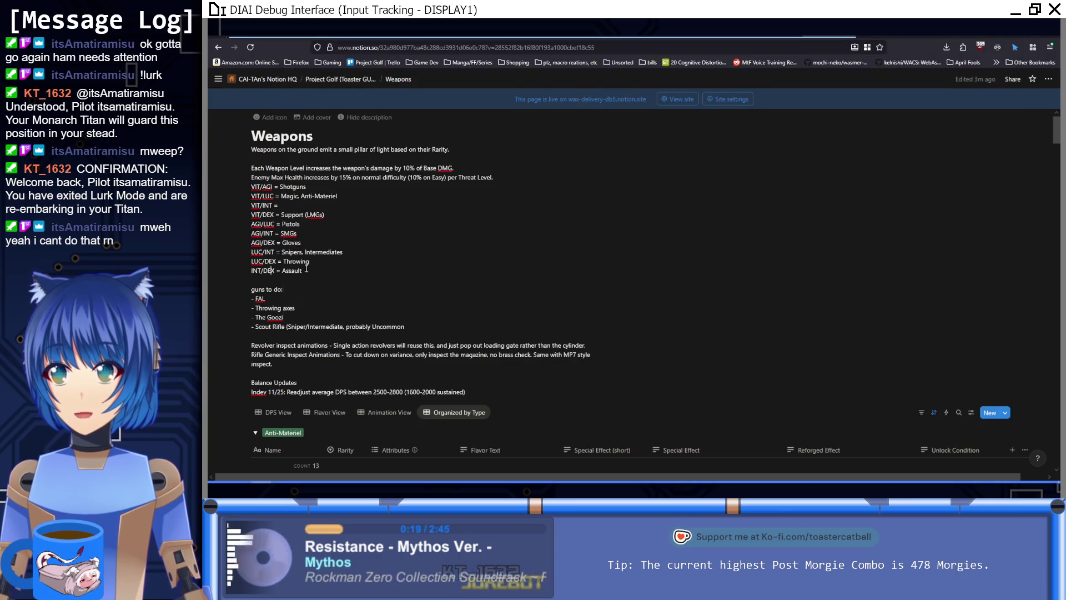
drag(309, 271, 251, 167)
key(ctrl+c)
click(350, 244)
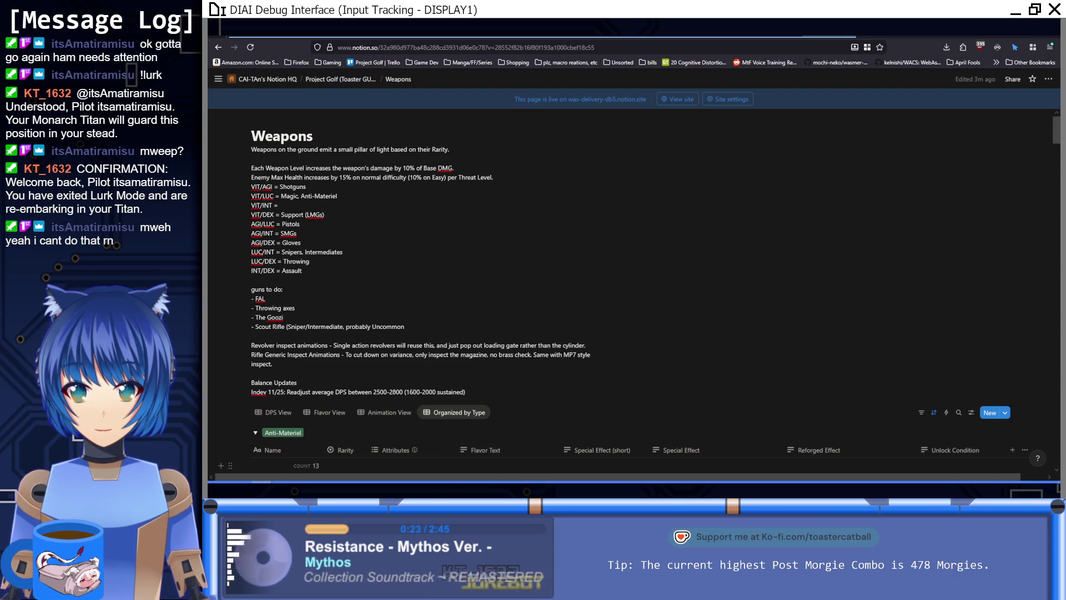
Step: Paste the stat pairings into the Notepad++ notes and add blank lines after the last weapon entry
key(alt+Tab)
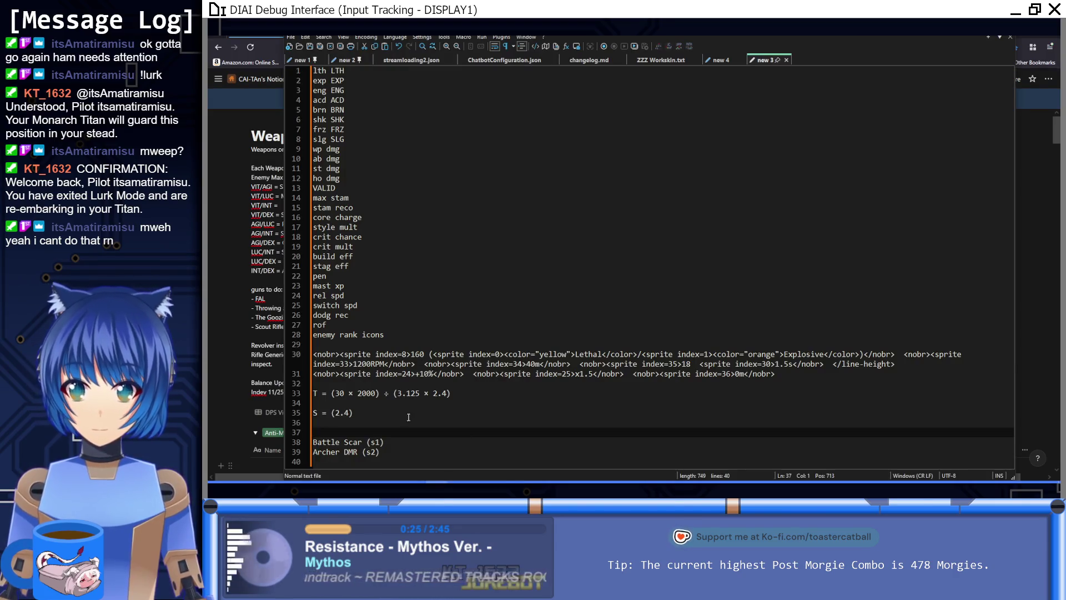
key(ctrl+v)
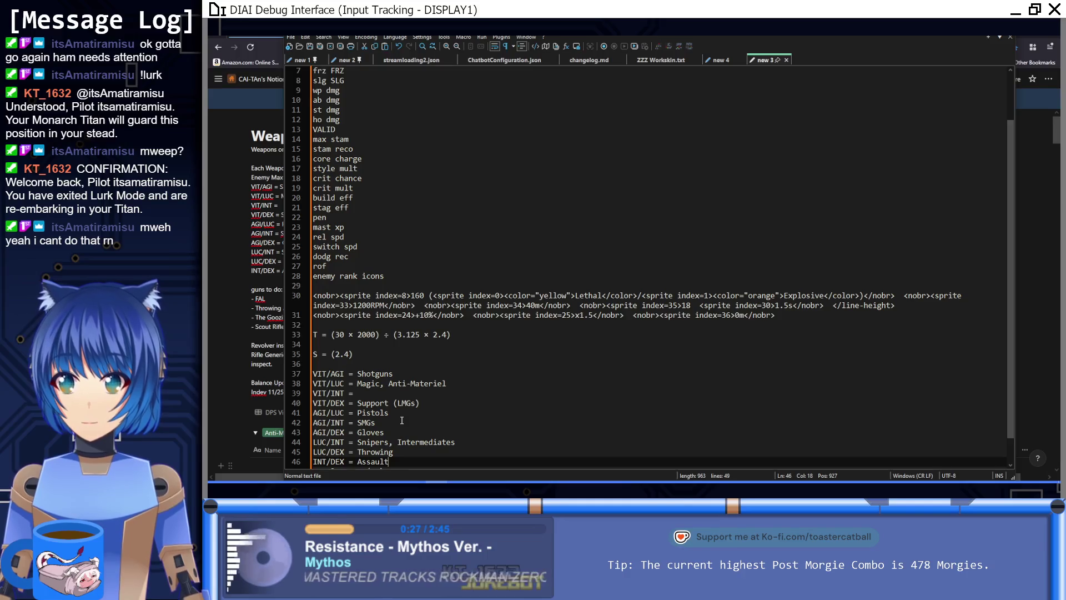
key(Return)
click(403, 468)
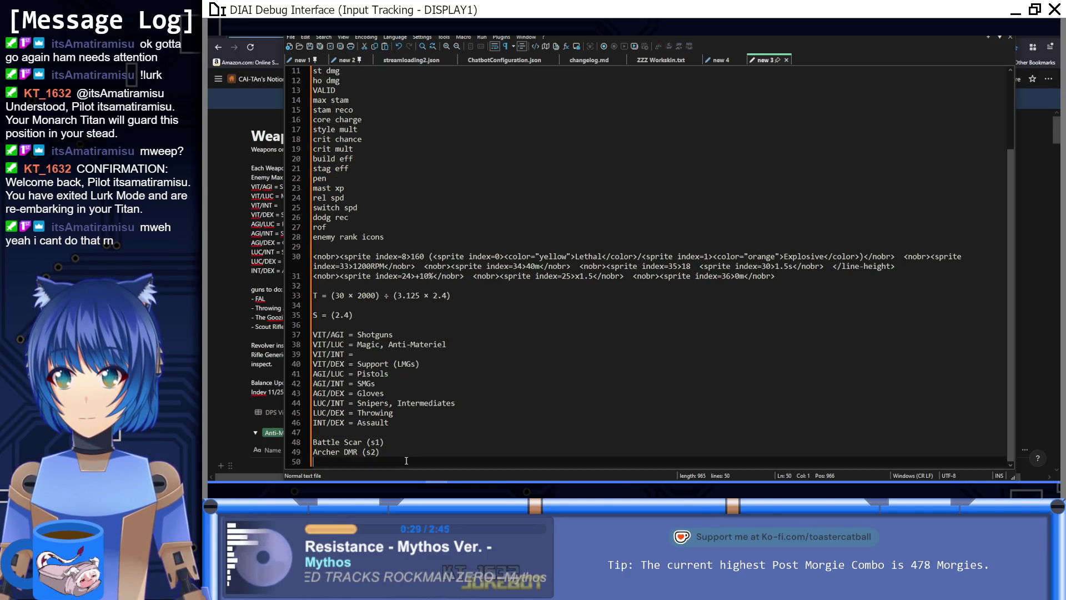
key(Return)
key(Return)
key(Return)
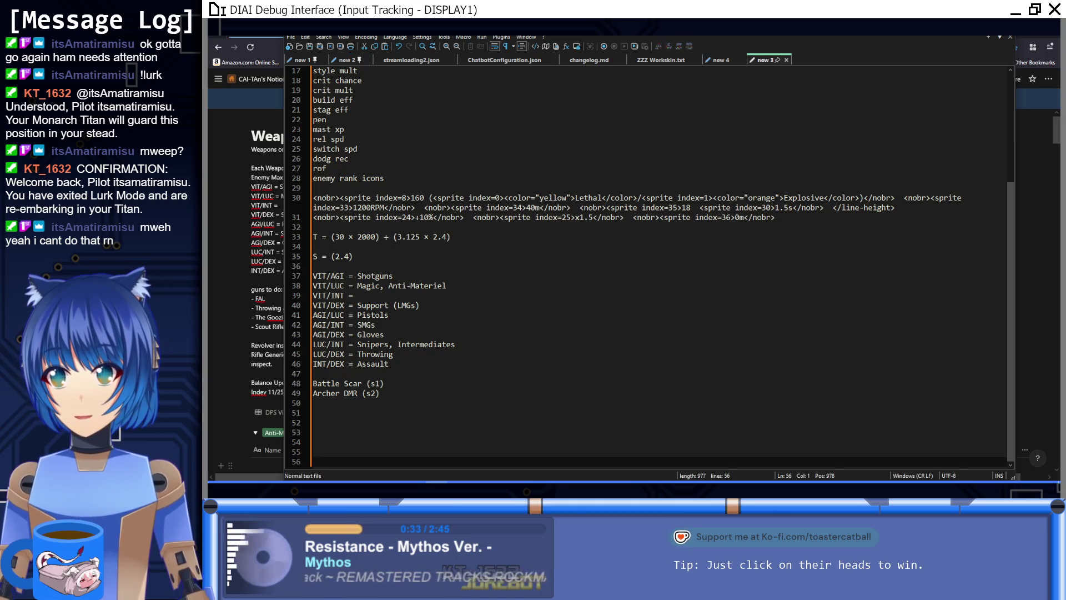
Step: Move Notepad++ to the right half and scroll the Notion Weapons page to the SMG table
drag(351, 30, 614, 37)
scroll(416, 294, down, 10)
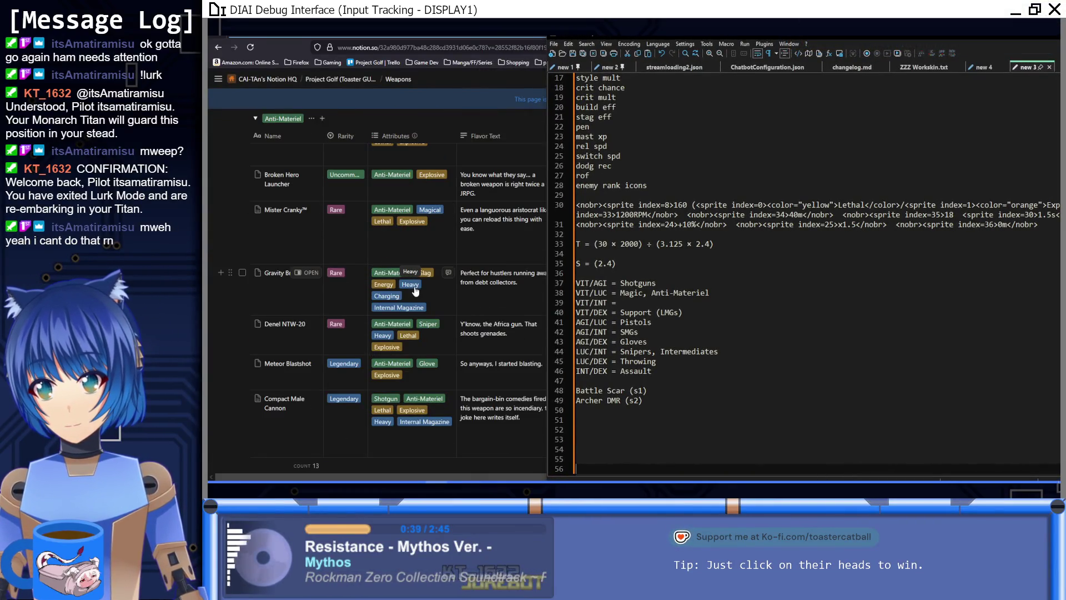
scroll(505, 341, down, 10)
scroll(505, 341, down, 15)
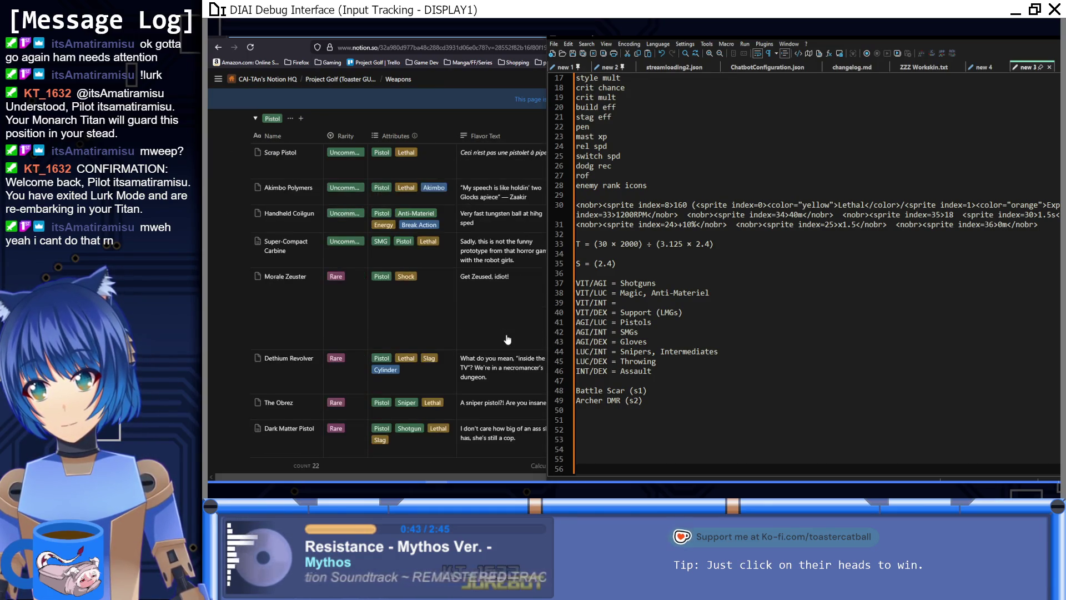
scroll(507, 339, up, 3)
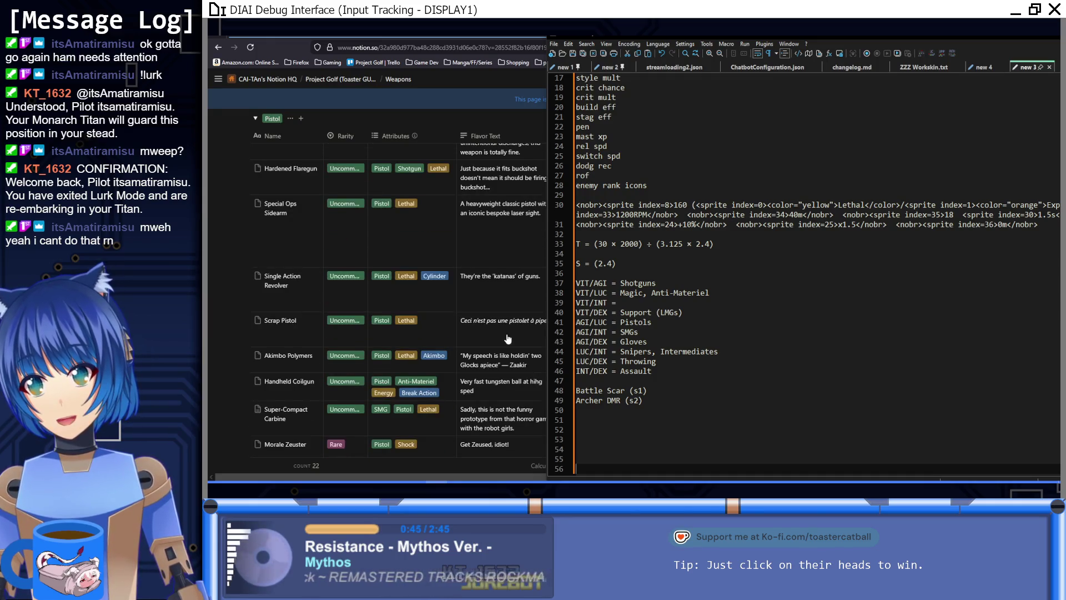
scroll(507, 338, down, 15)
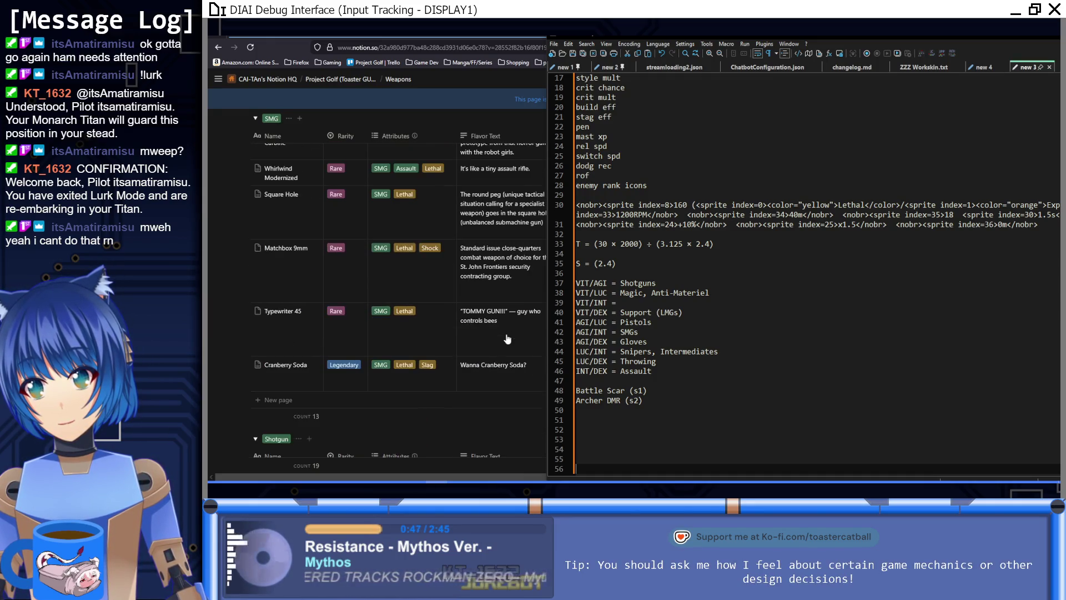
scroll(507, 339, up, 3)
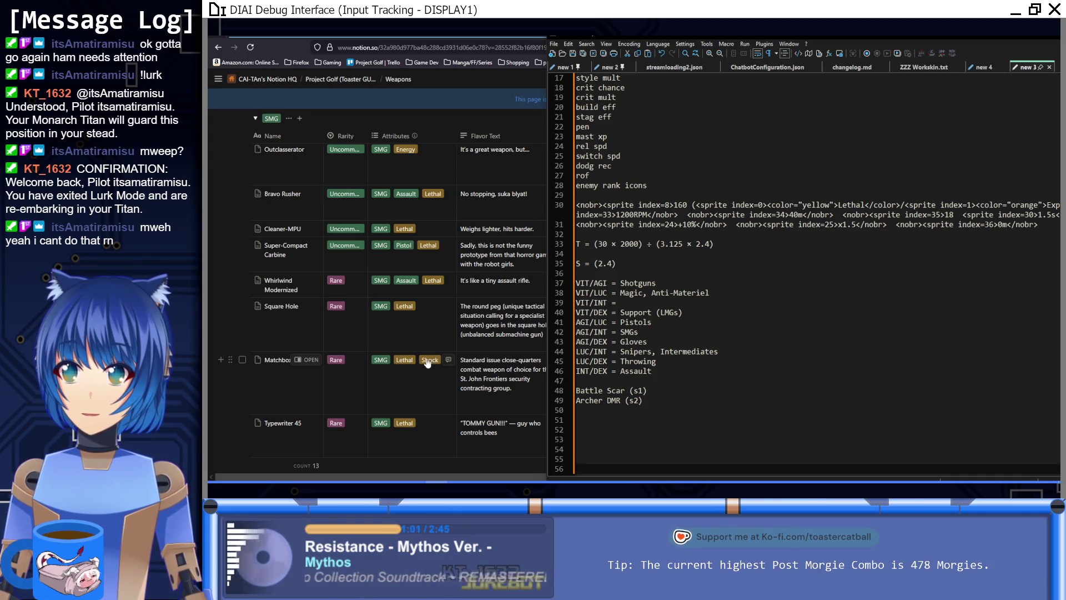
click(705, 411)
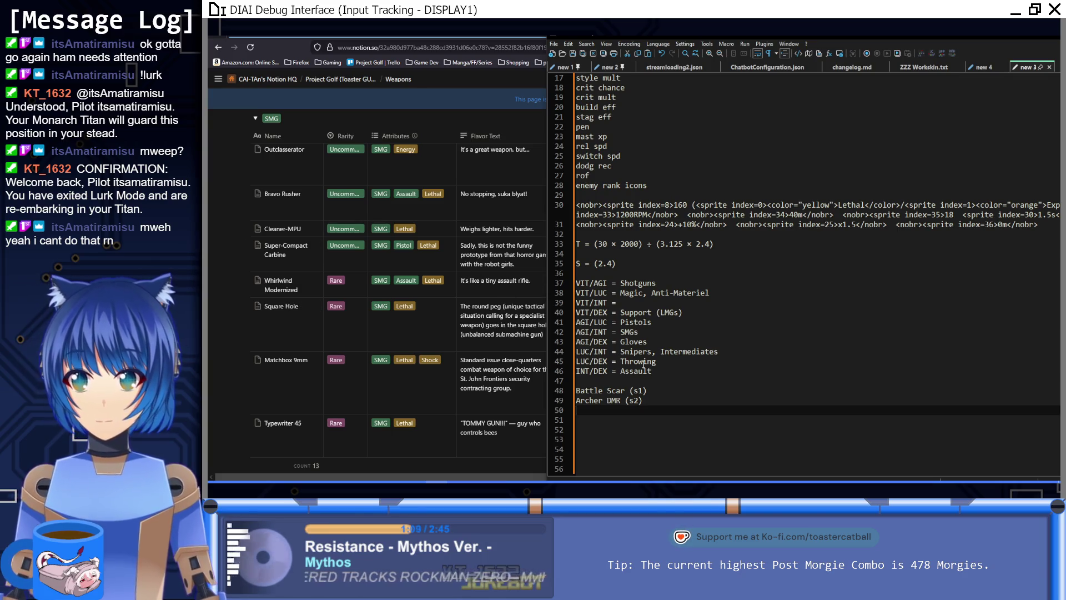
Step: Add 'Super Compact Carbine (pistol secondary)' on the line below Archer DMR
text(Supe)
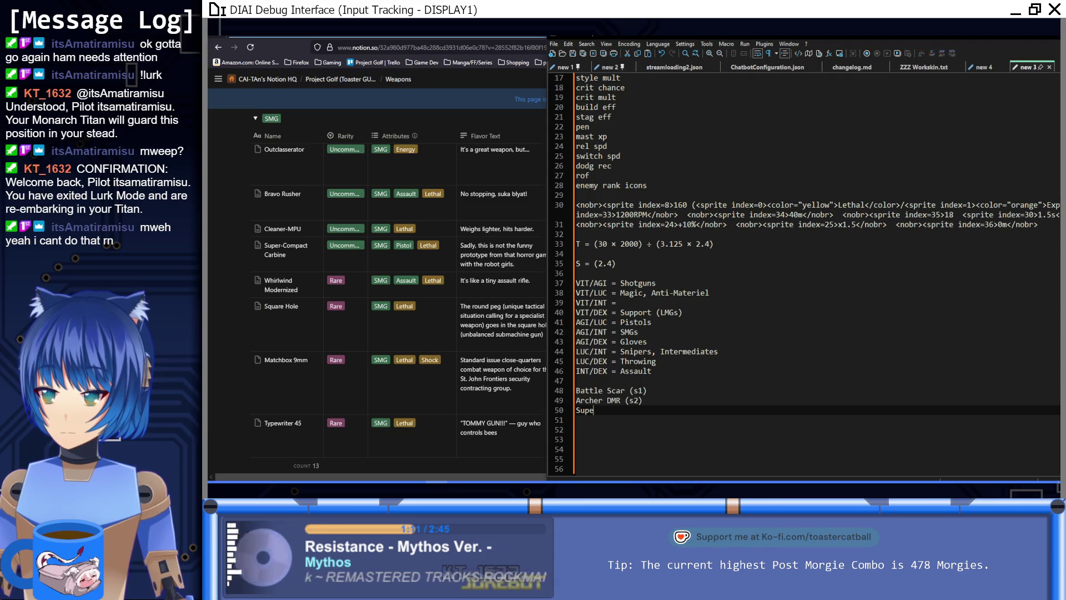
text(r Compact Carbine)
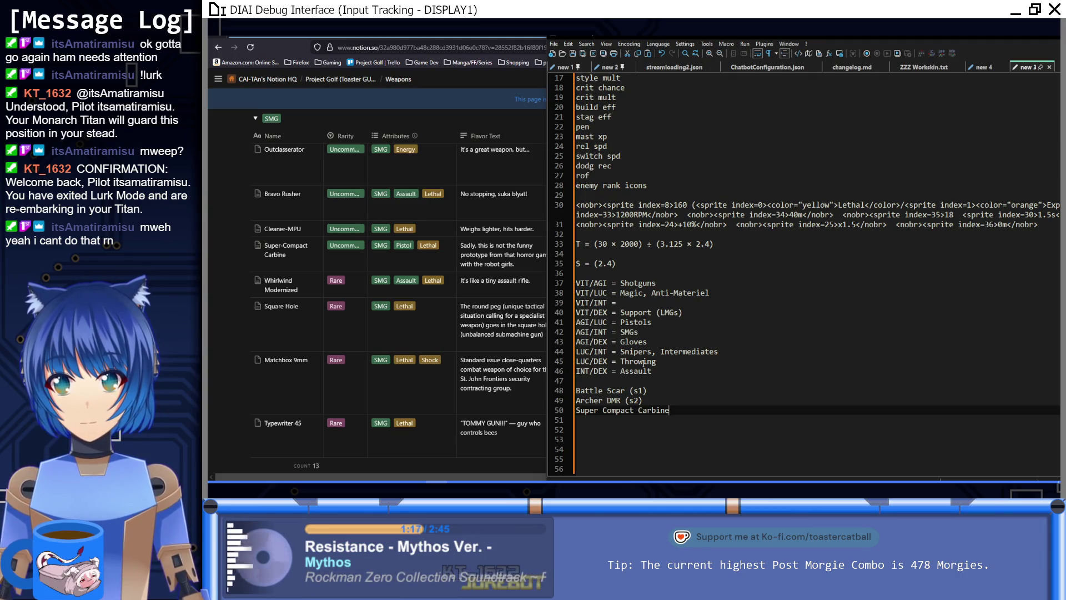
drag(547, 255, 565, 259)
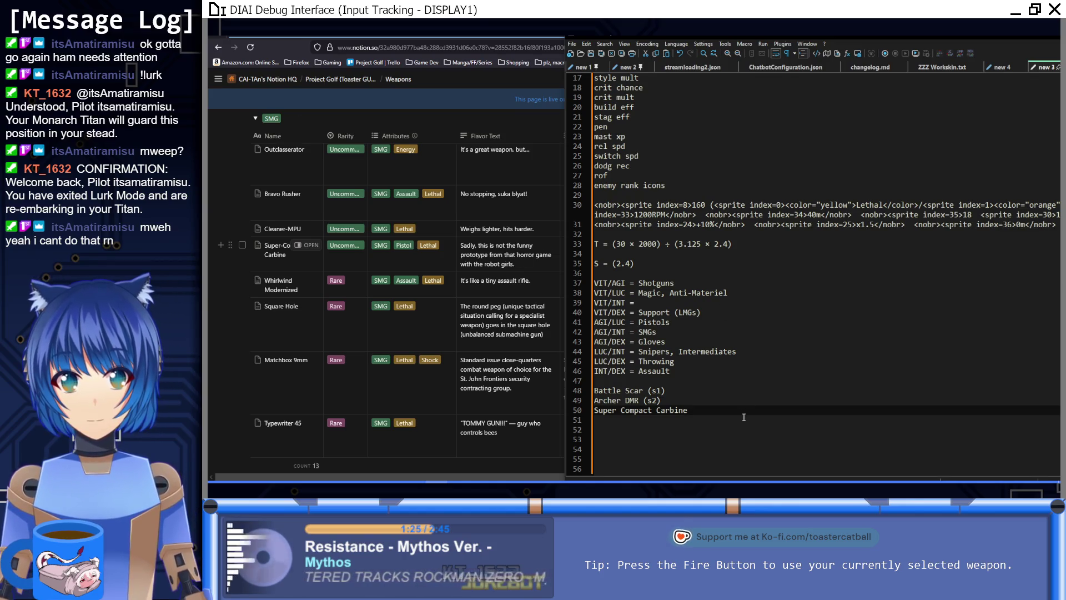
text(pistol s)
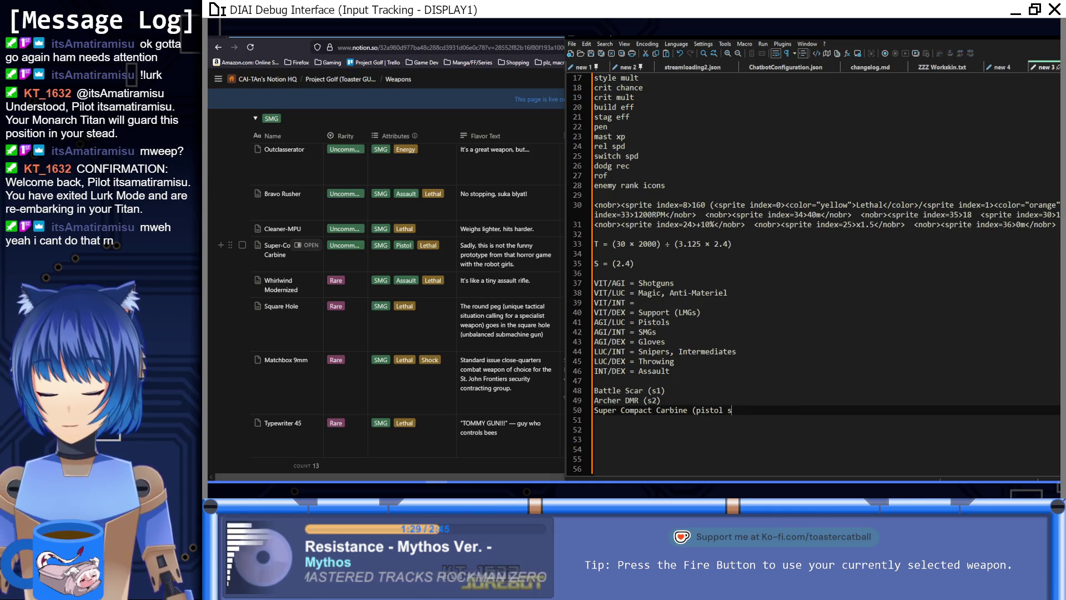
text(econdary))
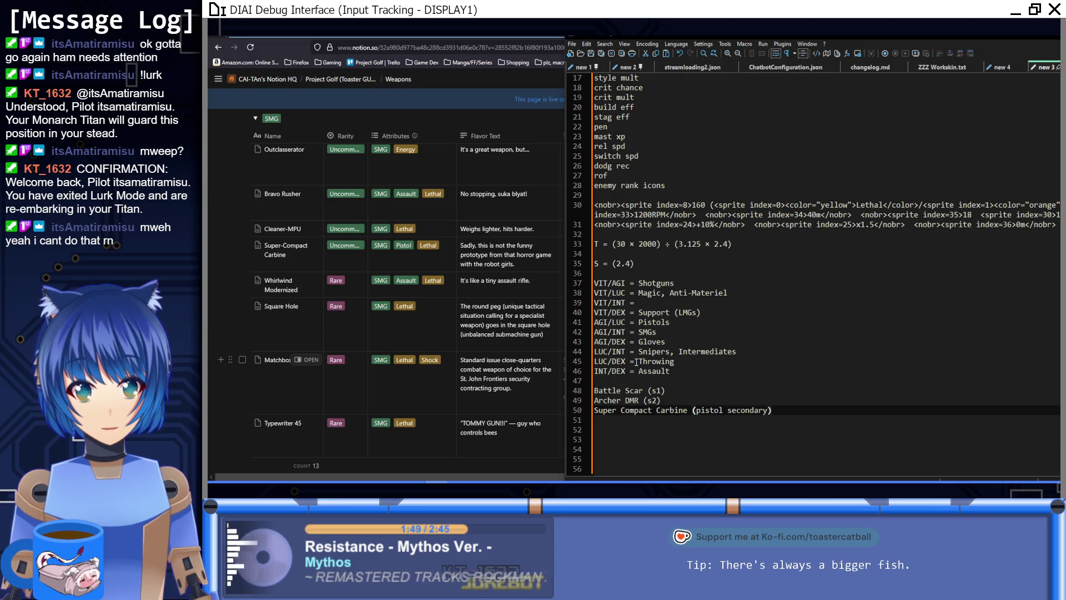
drag(595, 371, 626, 373)
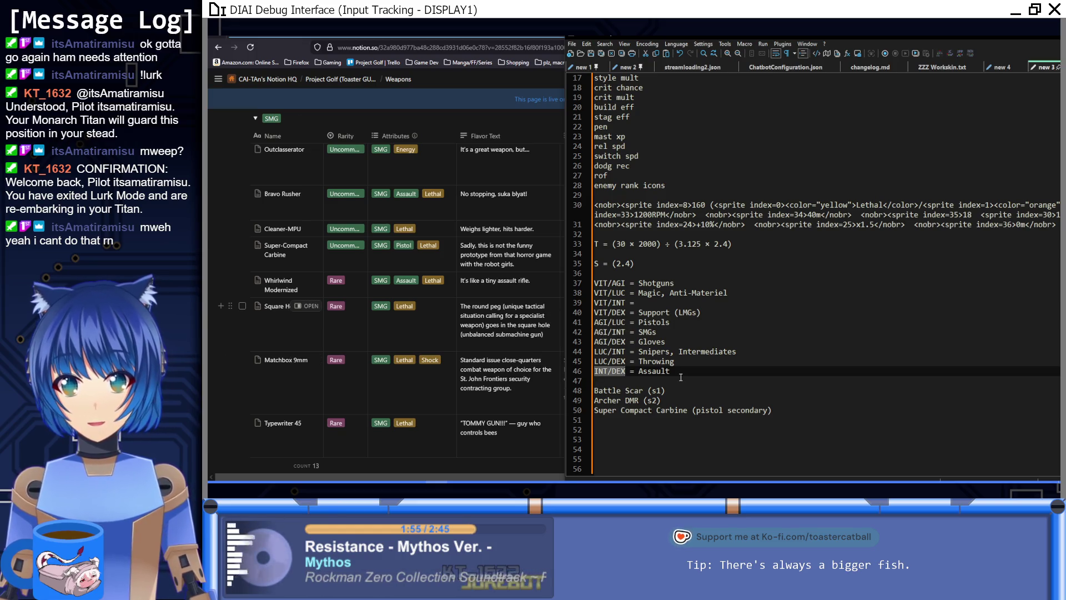
click(605, 381)
scroll(498, 383, down, 1)
scroll(498, 383, down, 8)
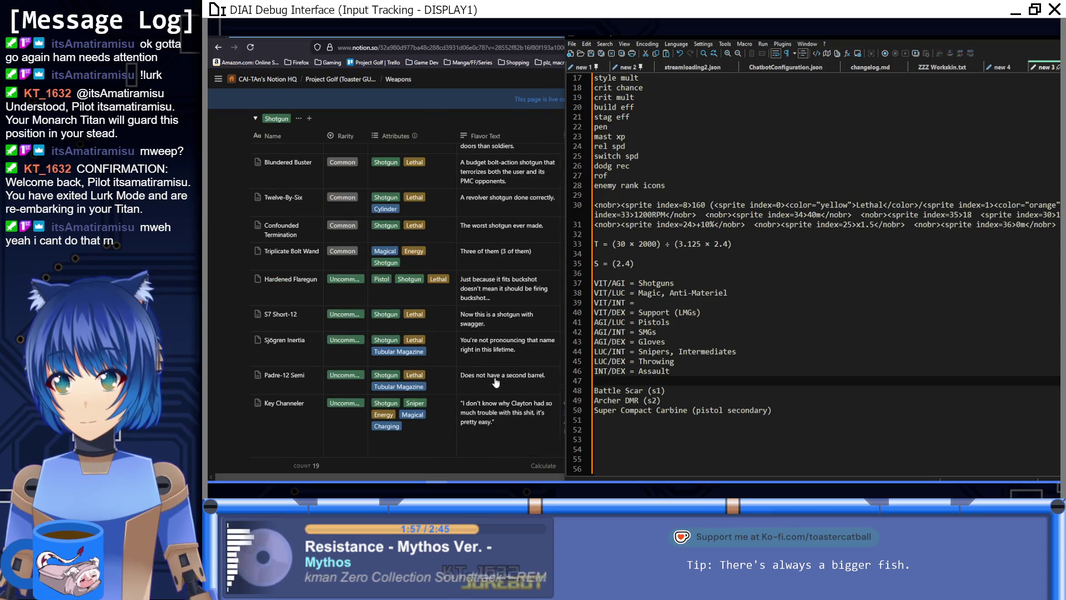
scroll(496, 383, down, 3)
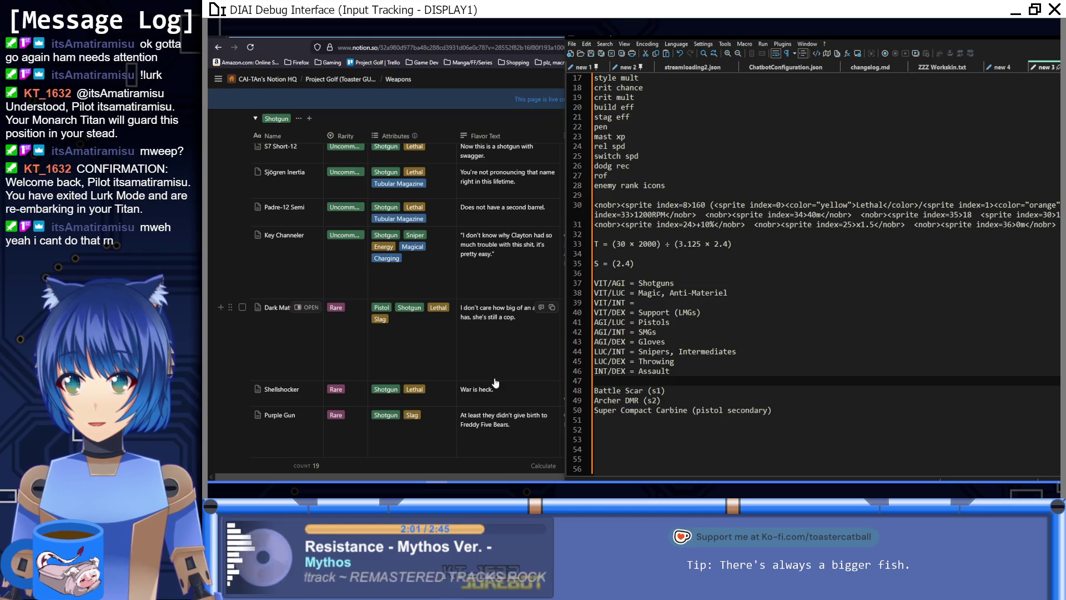
scroll(496, 383, up, 2)
scroll(496, 384, up, 1)
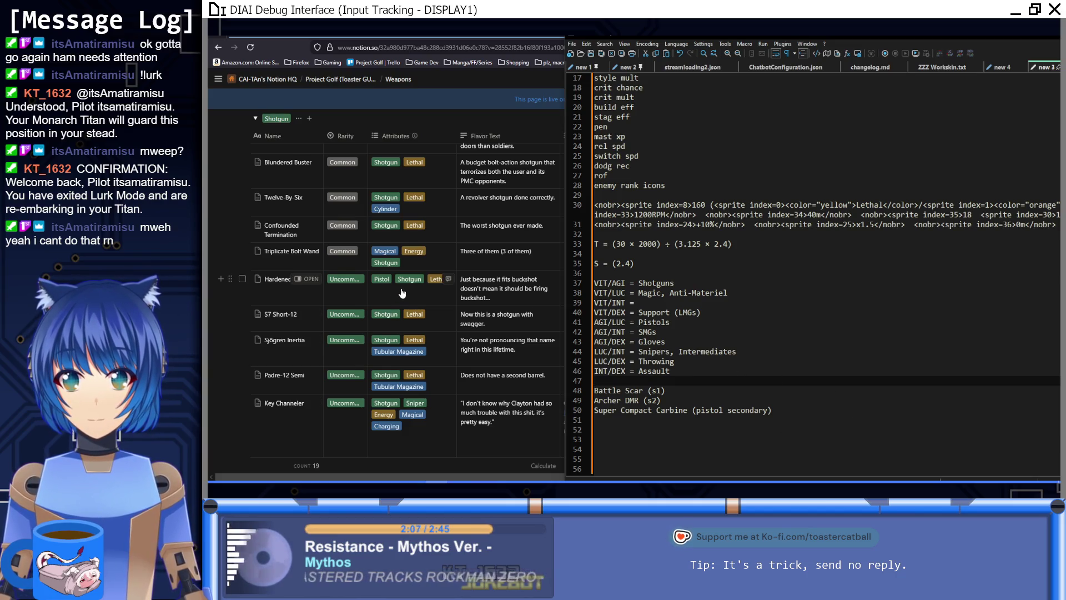
Step: Add 'Hardened Flaregun (pistol primary)' on the next line of the weapon list
click(801, 431)
key(Up)
text(ardened Flaregun ()
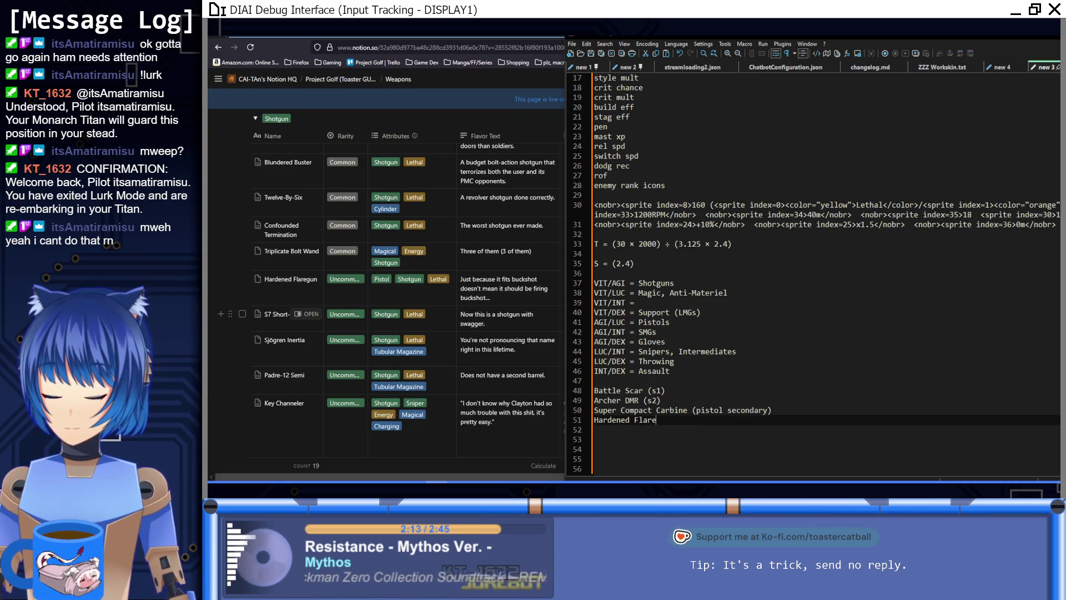
text(p)
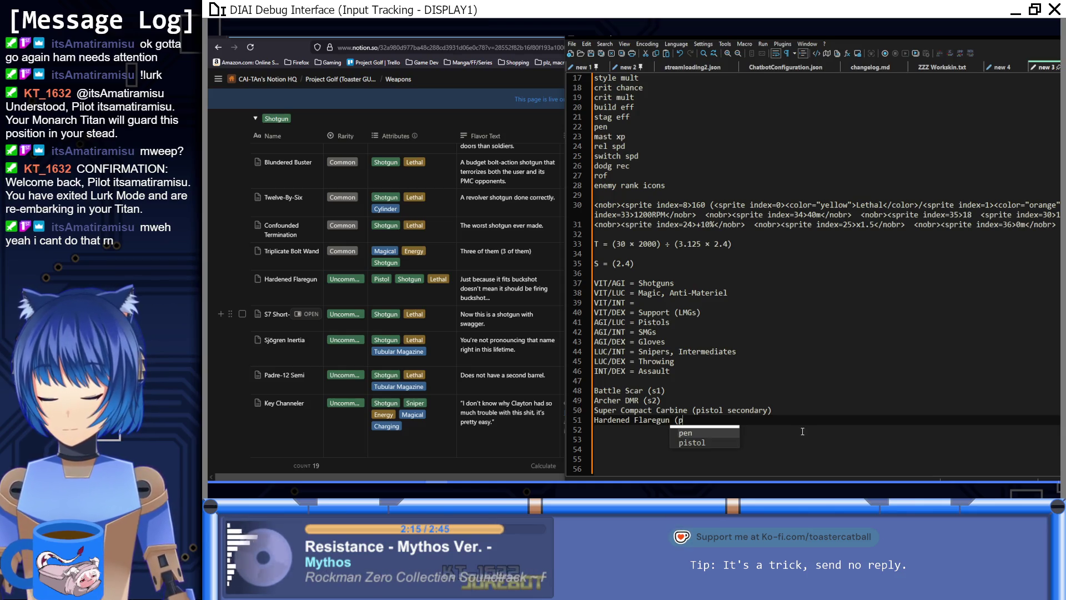
text(istol primary))
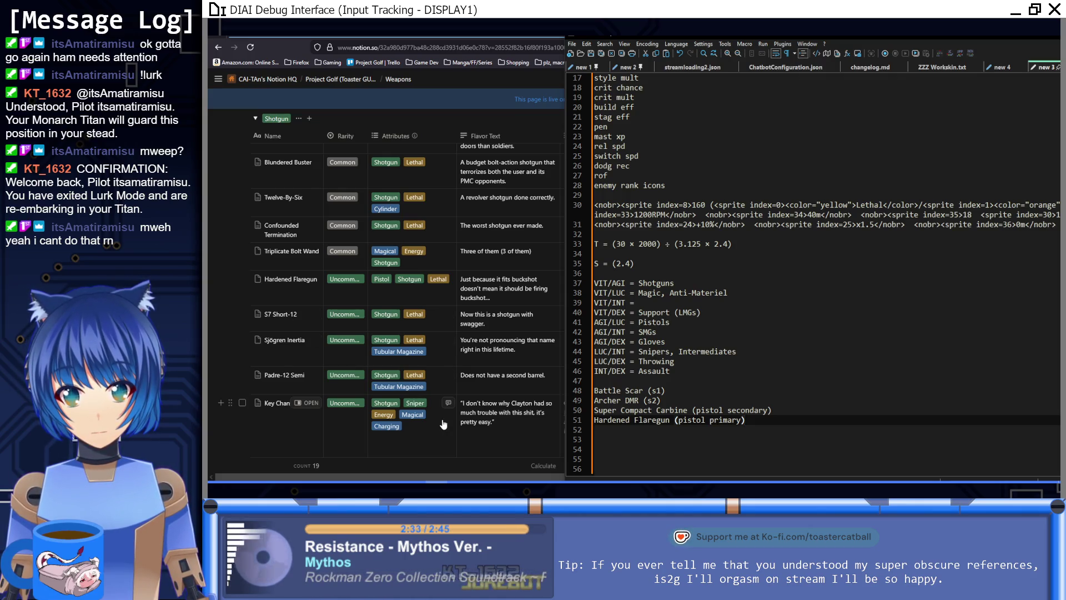
scroll(439, 423, down, 2)
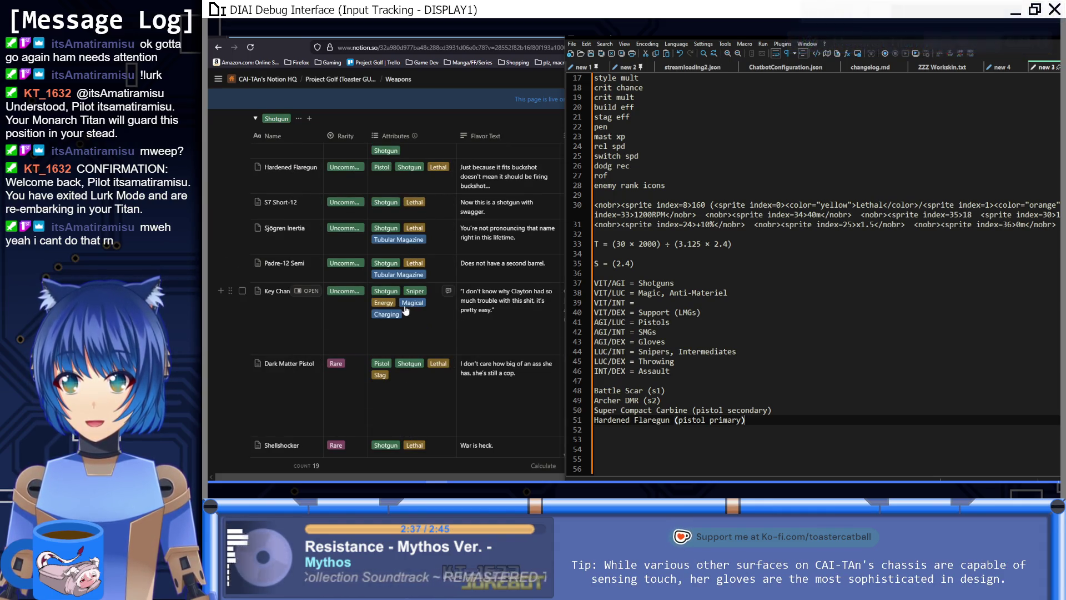
scroll(440, 425, down, 2)
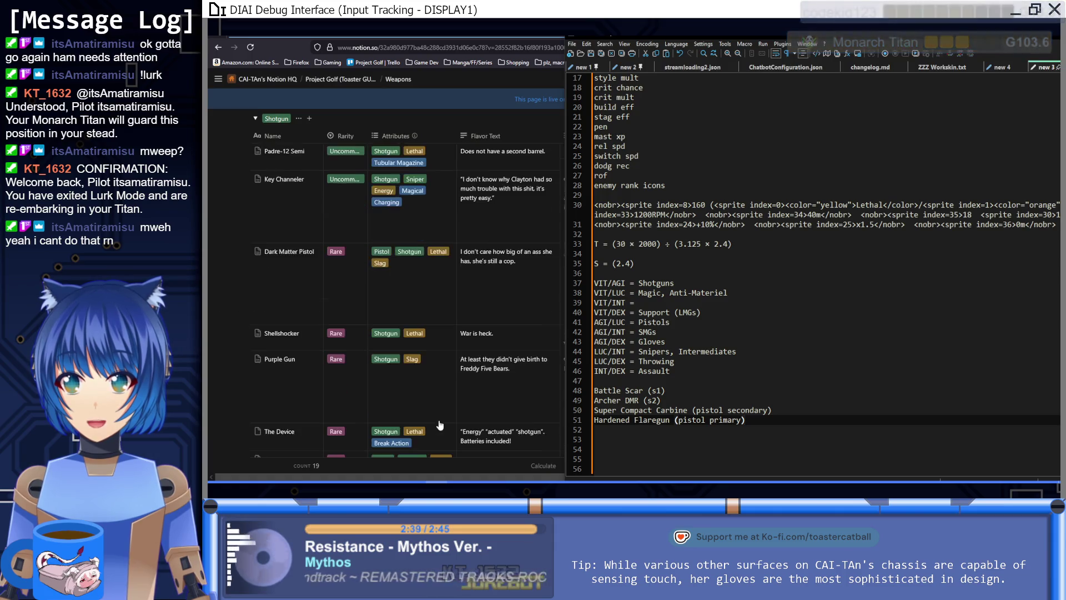
scroll(440, 426, down, 1)
scroll(441, 426, down, 1)
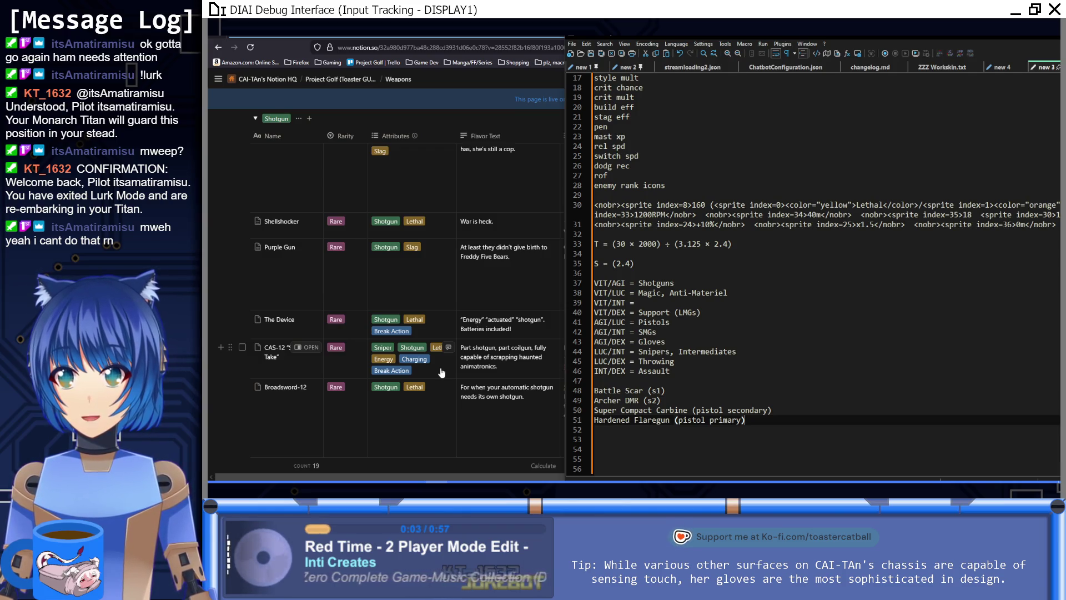
scroll(442, 372, up, 5)
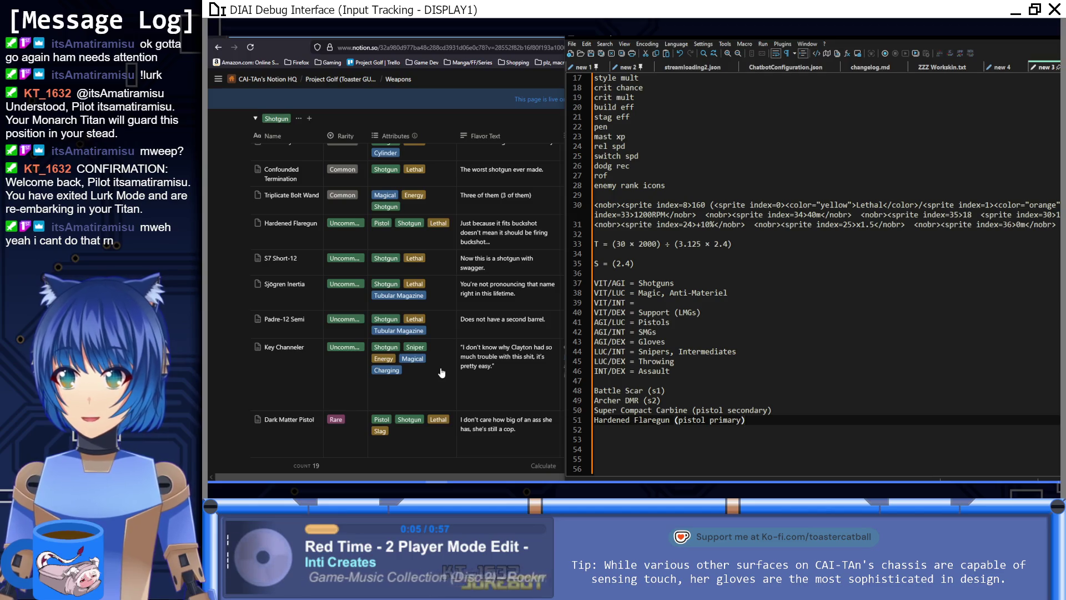
scroll(443, 372, down, 8)
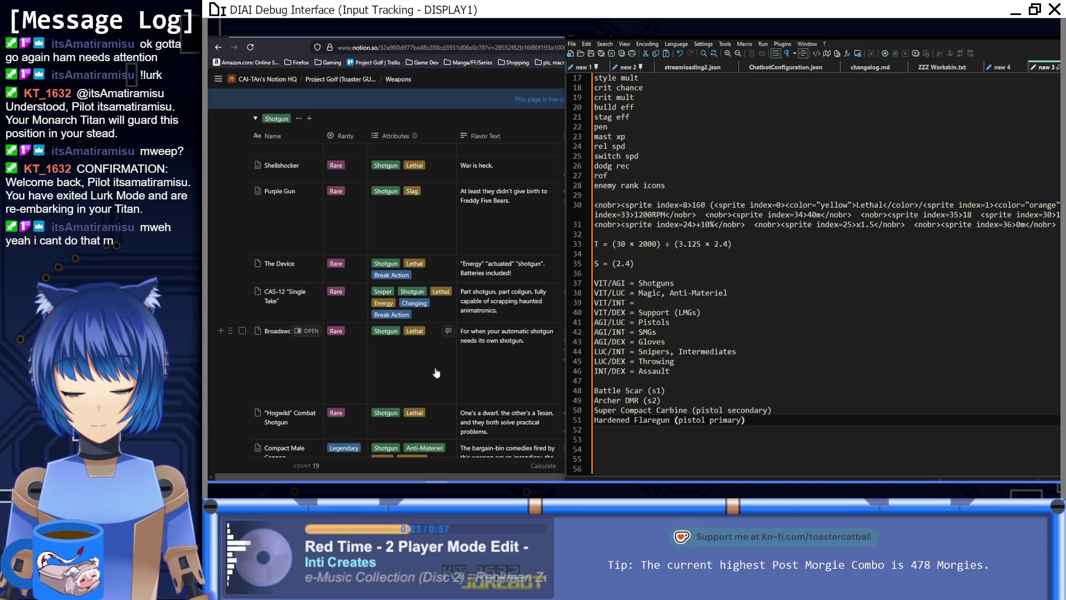
scroll(436, 372, up, 4)
scroll(436, 373, up, 3)
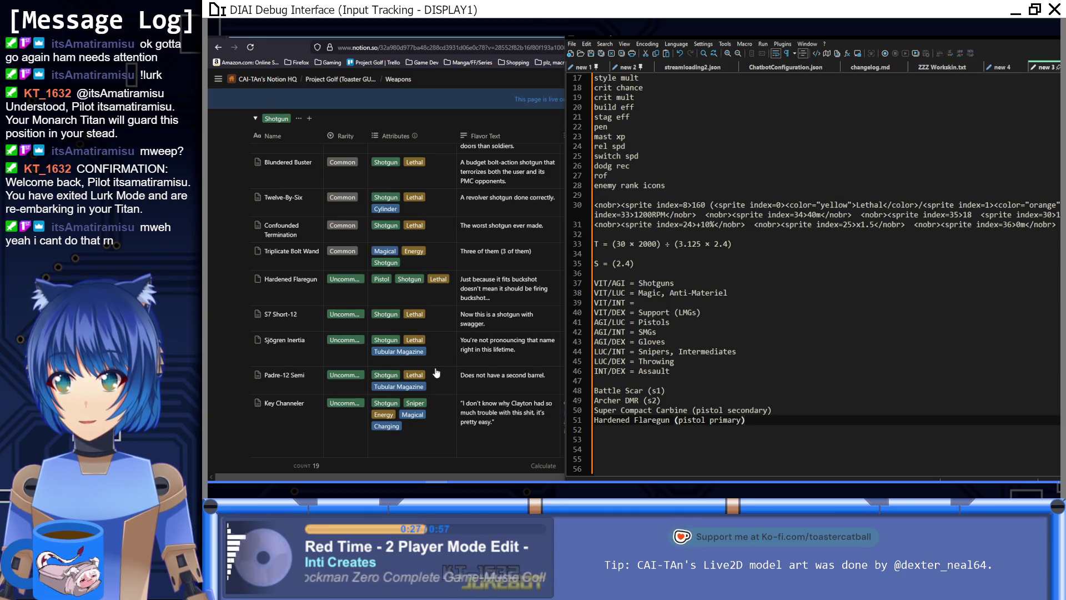
scroll(450, 378, up, 2)
scroll(451, 379, down, 8)
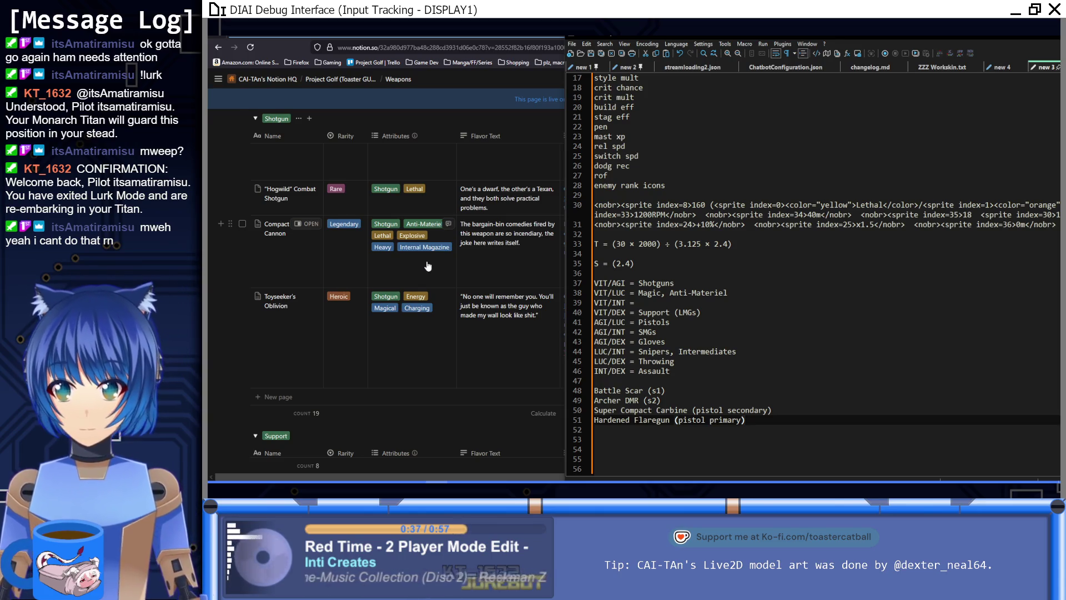
scroll(428, 267, down, 4)
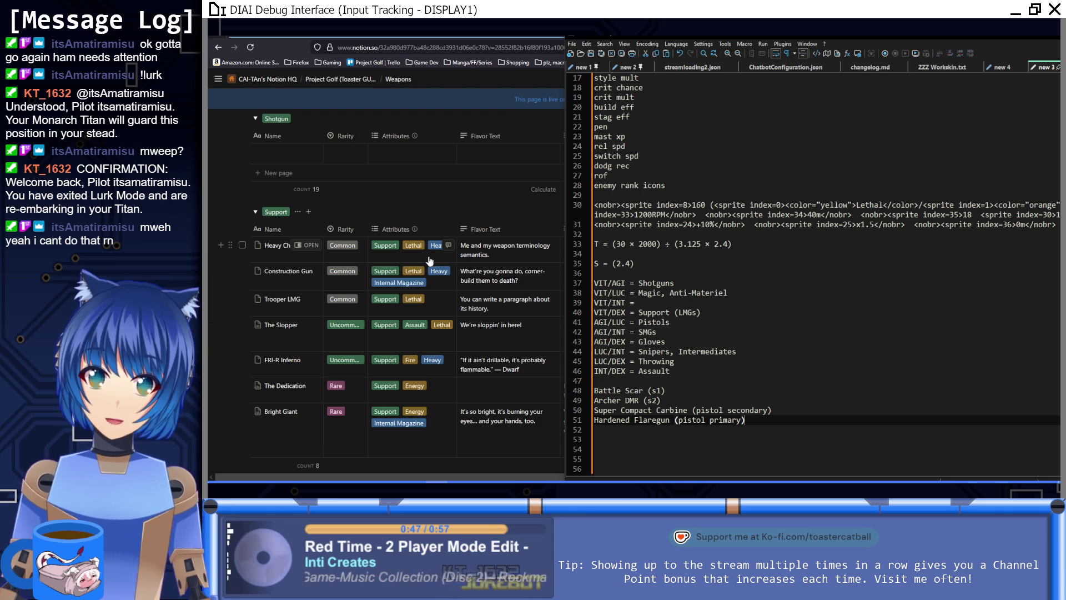
scroll(429, 261, down, 4)
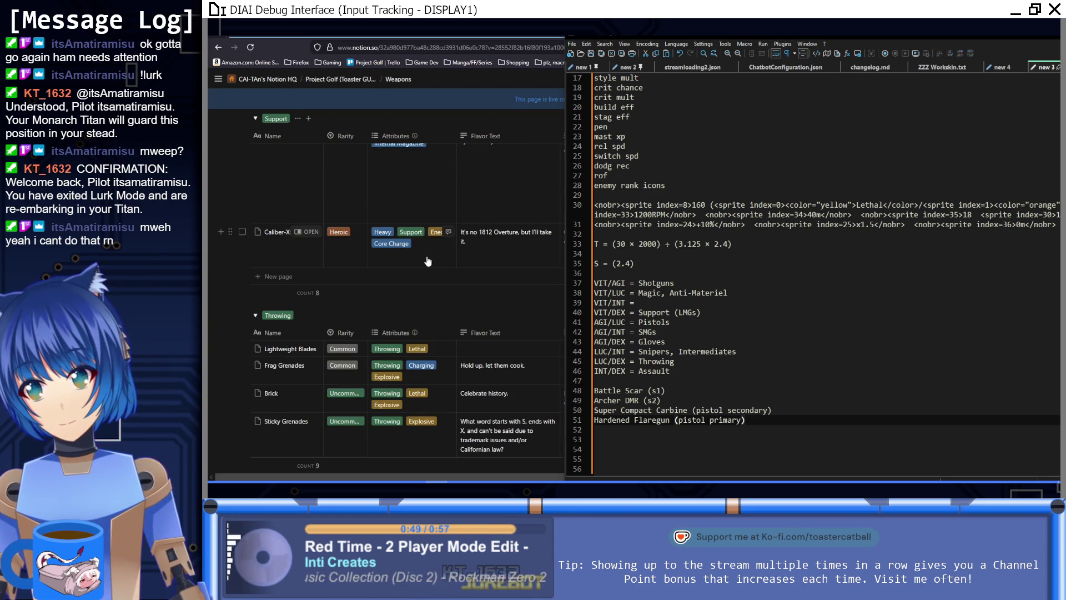
scroll(430, 261, down, 5)
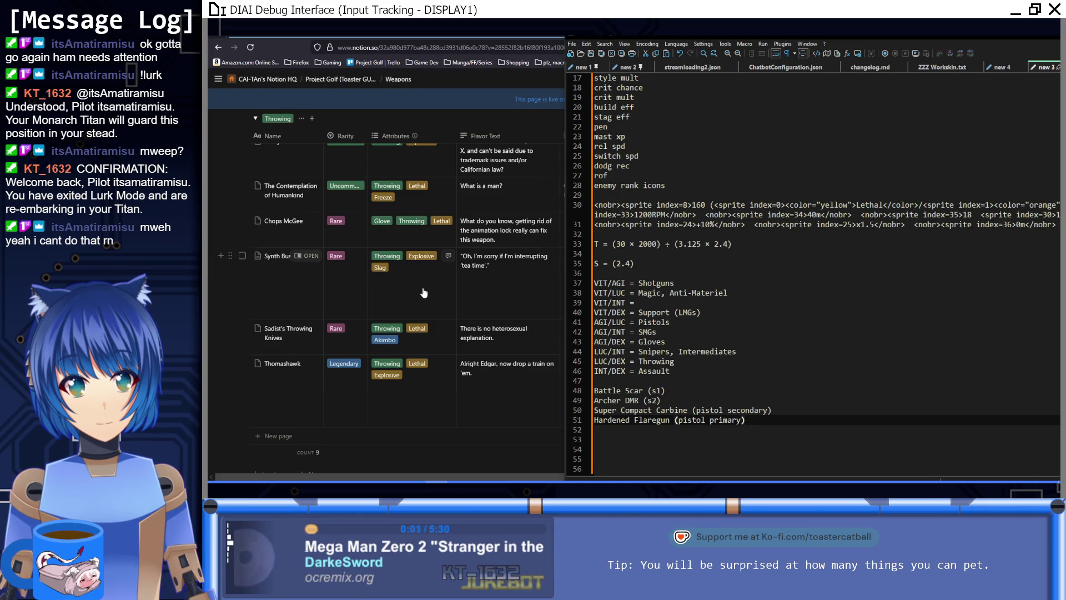
scroll(424, 291, up, 3)
scroll(343, 355, down, 5)
click(343, 355)
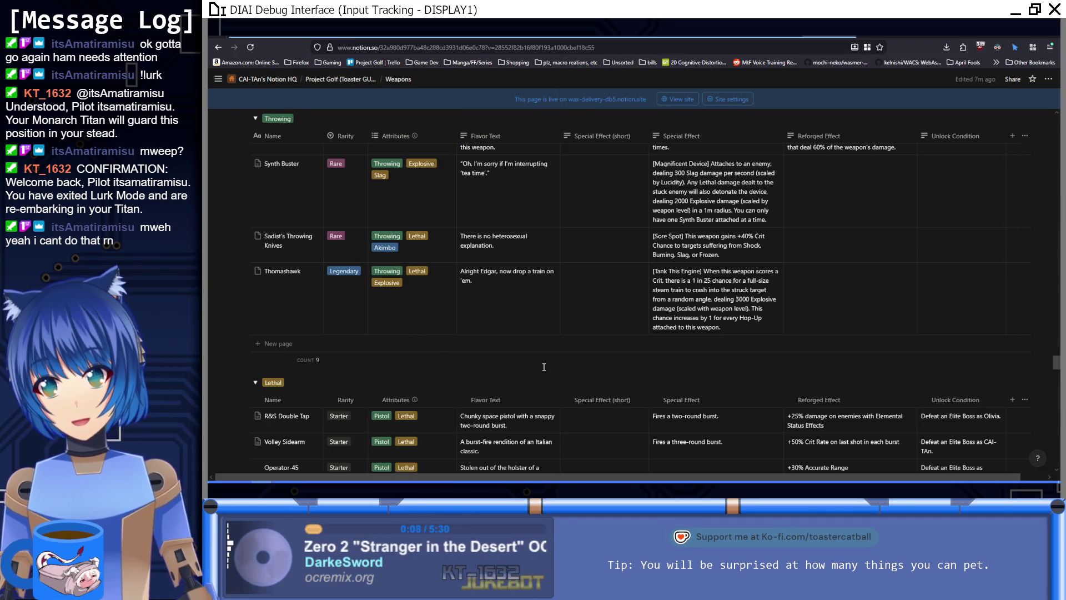
scroll(524, 372, down, 4)
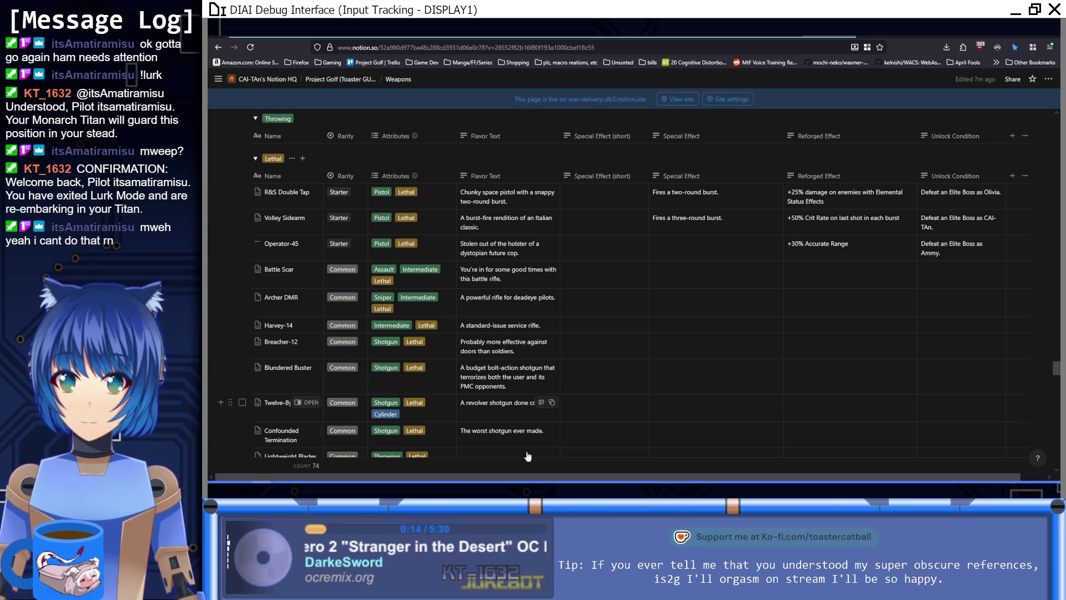
key(alt+Tab)
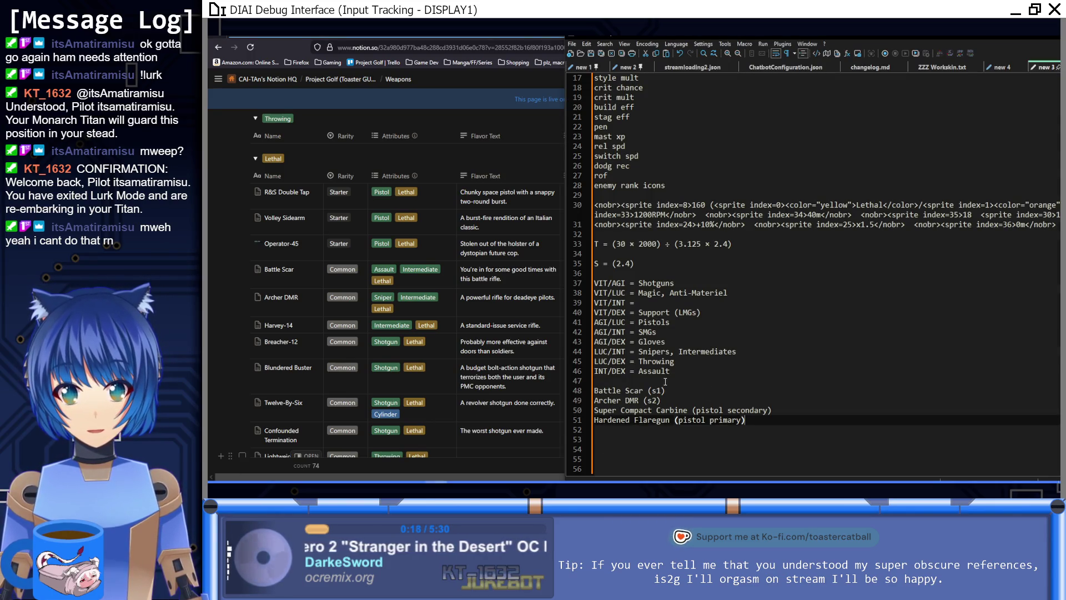
drag(665, 391, 592, 391)
key(Up)
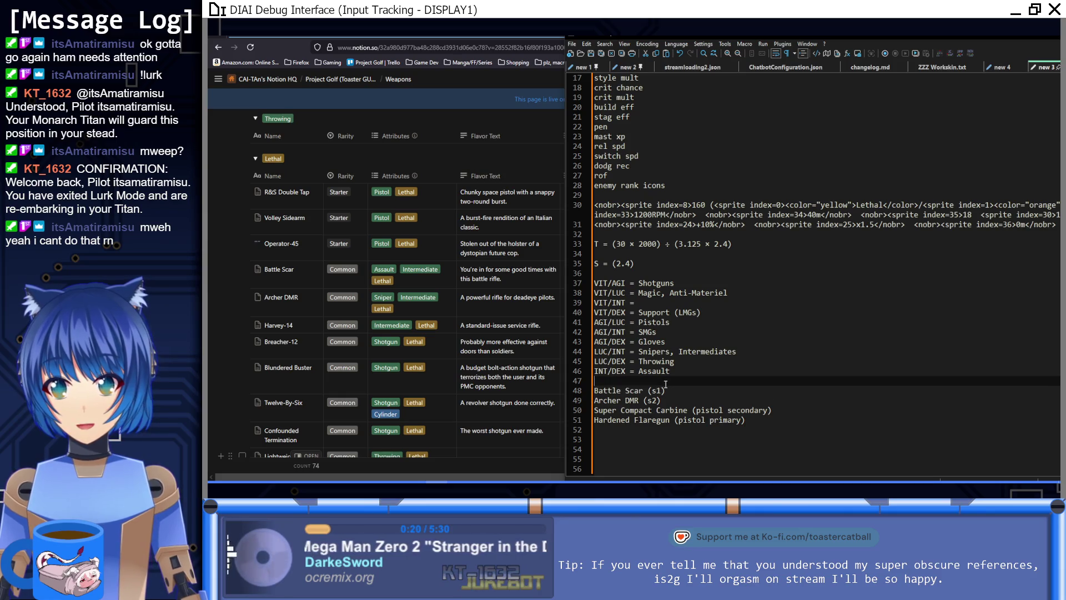
scroll(425, 340, down, 20)
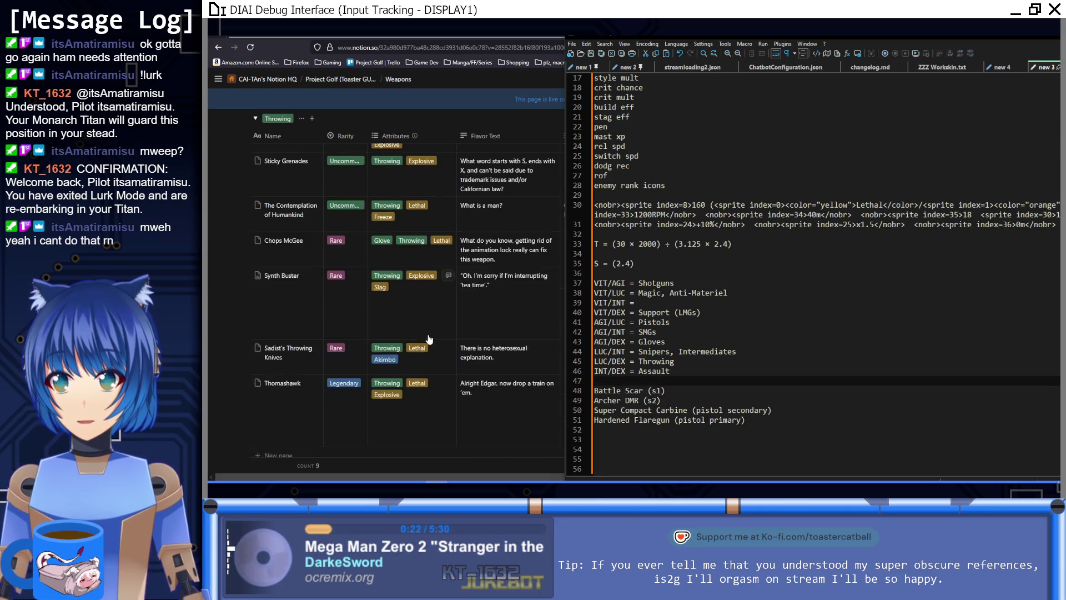
scroll(413, 322, down, 10)
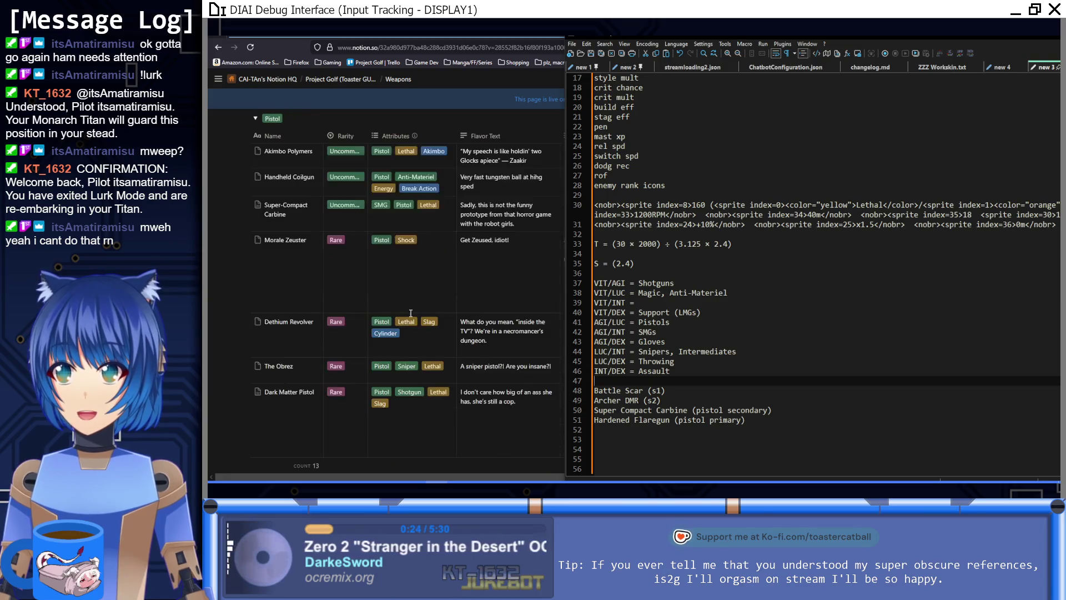
scroll(404, 320, down, 10)
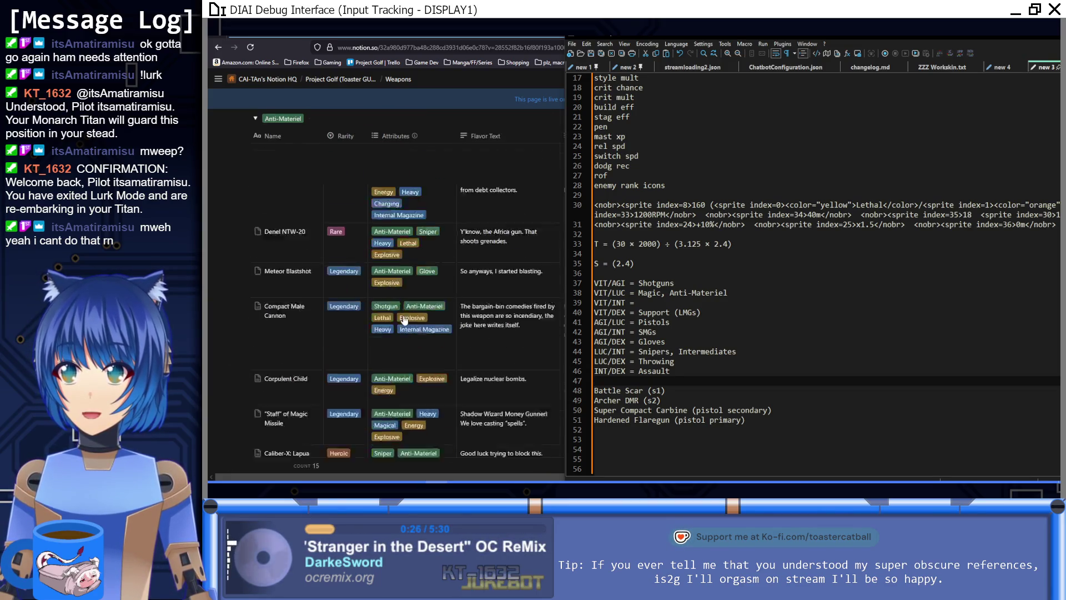
scroll(404, 321, up, 10)
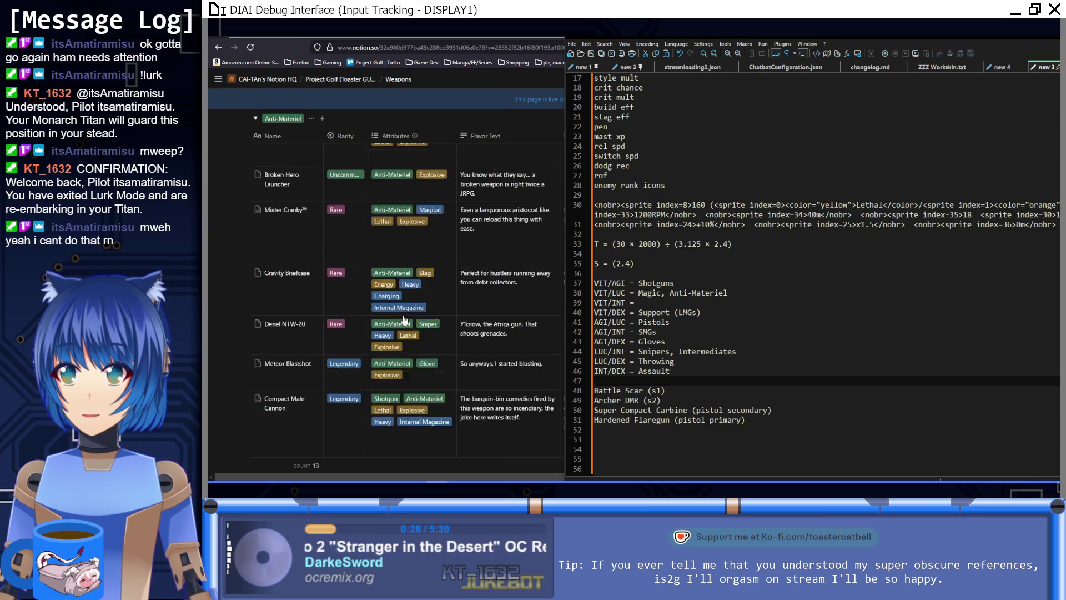
scroll(404, 321, up, 5)
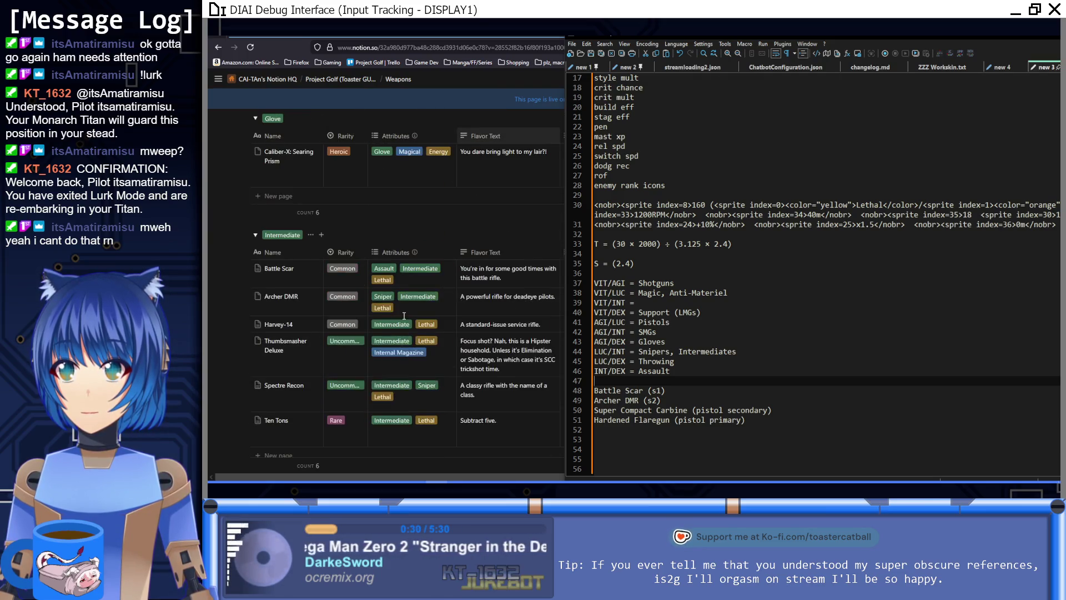
scroll(399, 319, up, 4)
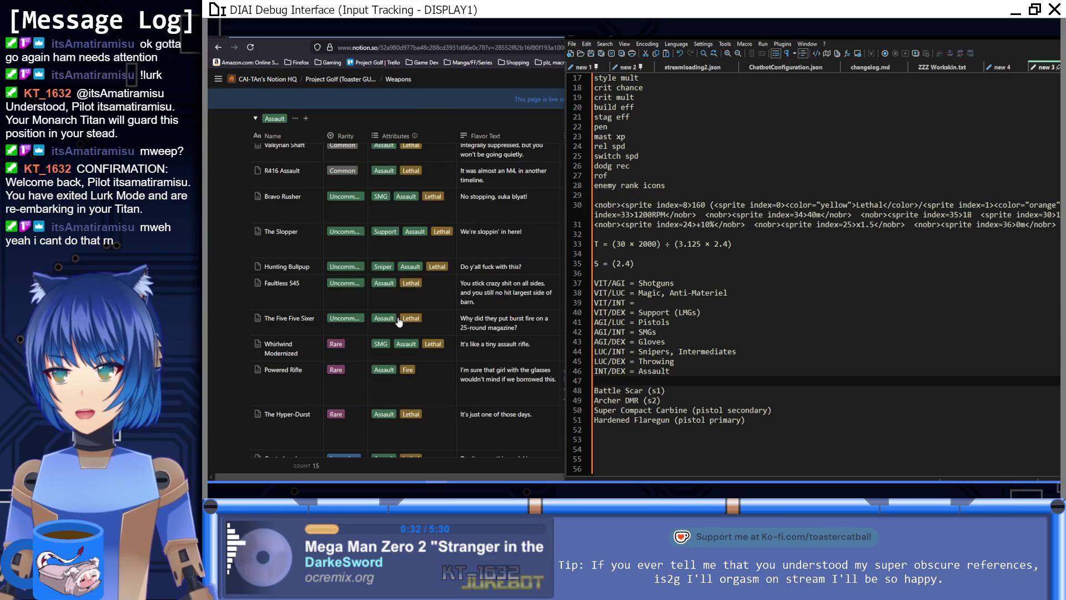
scroll(399, 320, down, 1)
scroll(398, 322, down, 15)
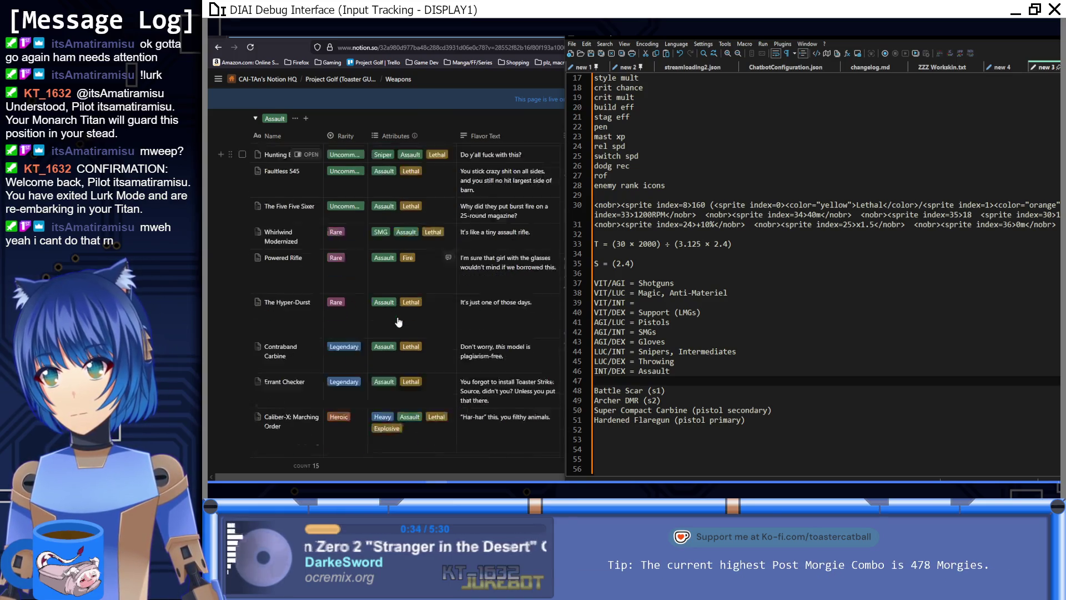
scroll(398, 322, down, 5)
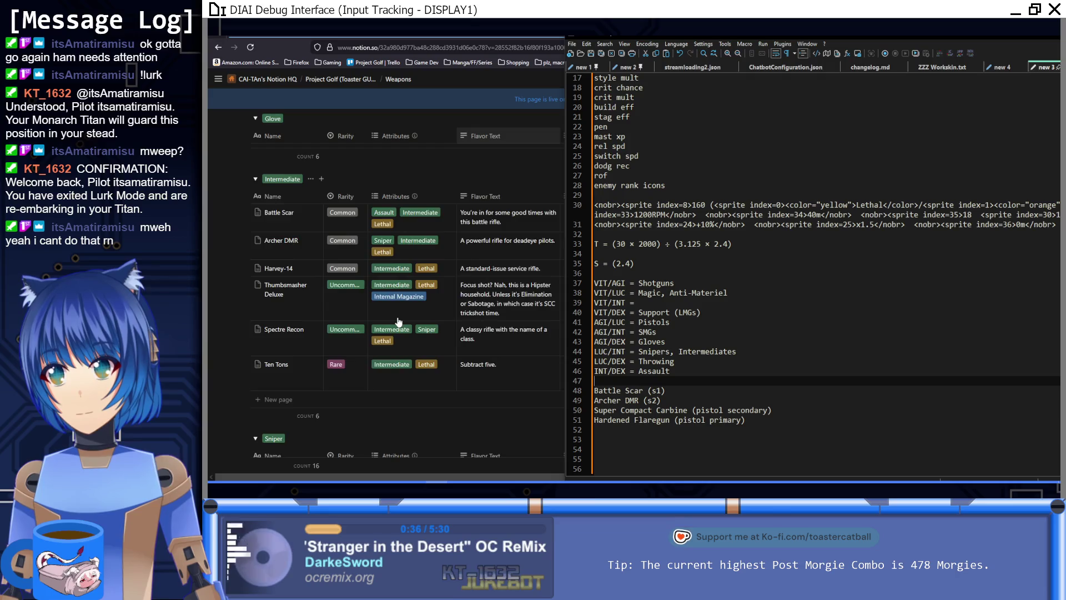
scroll(398, 321, down, 4)
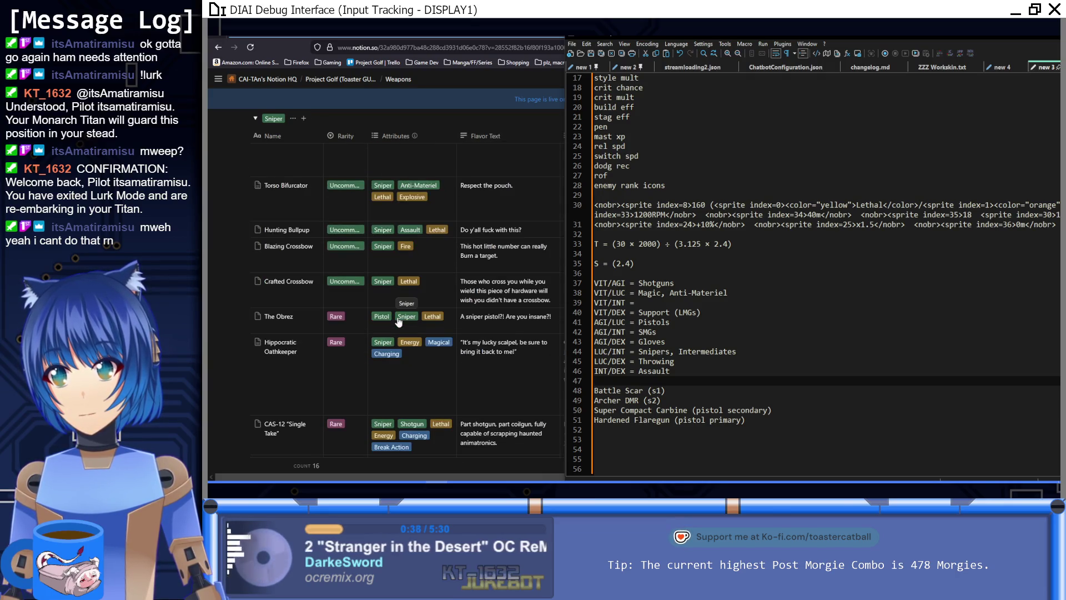
scroll(398, 321, down, 6)
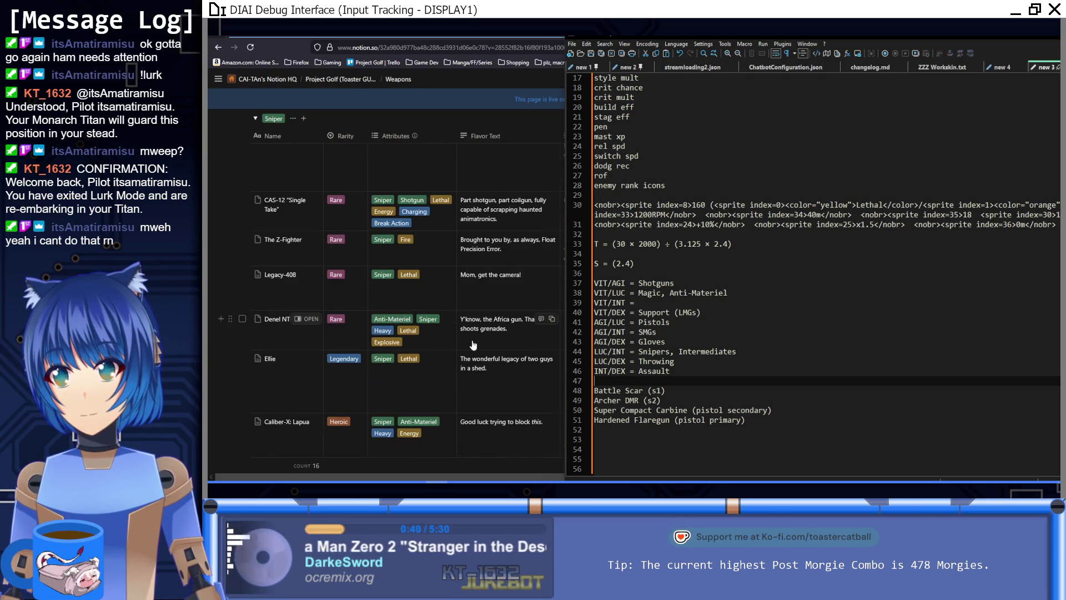
scroll(473, 340, down, 10)
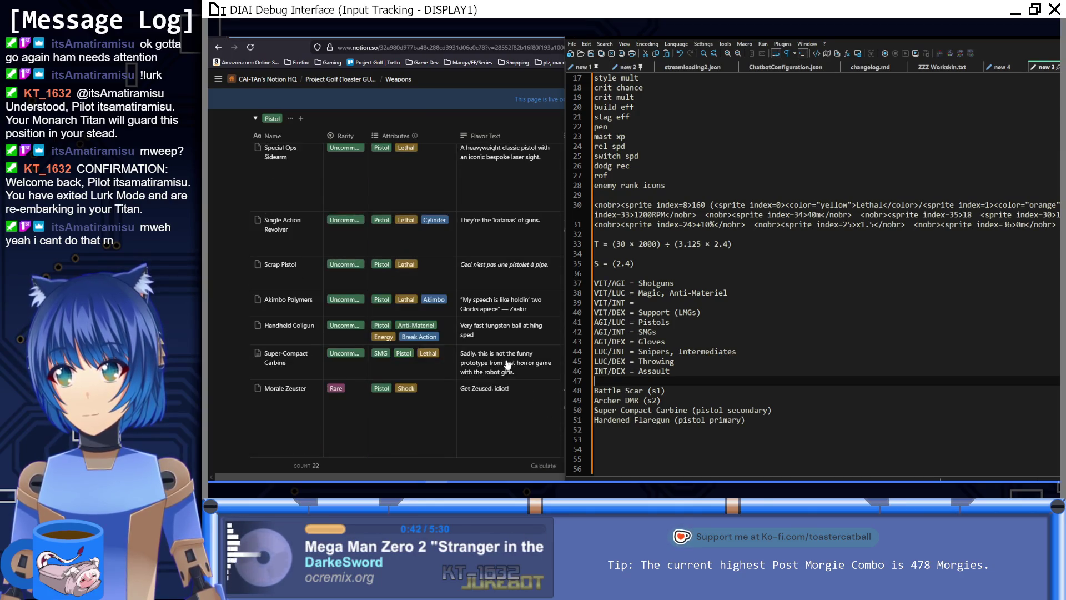
scroll(507, 365, down, 8)
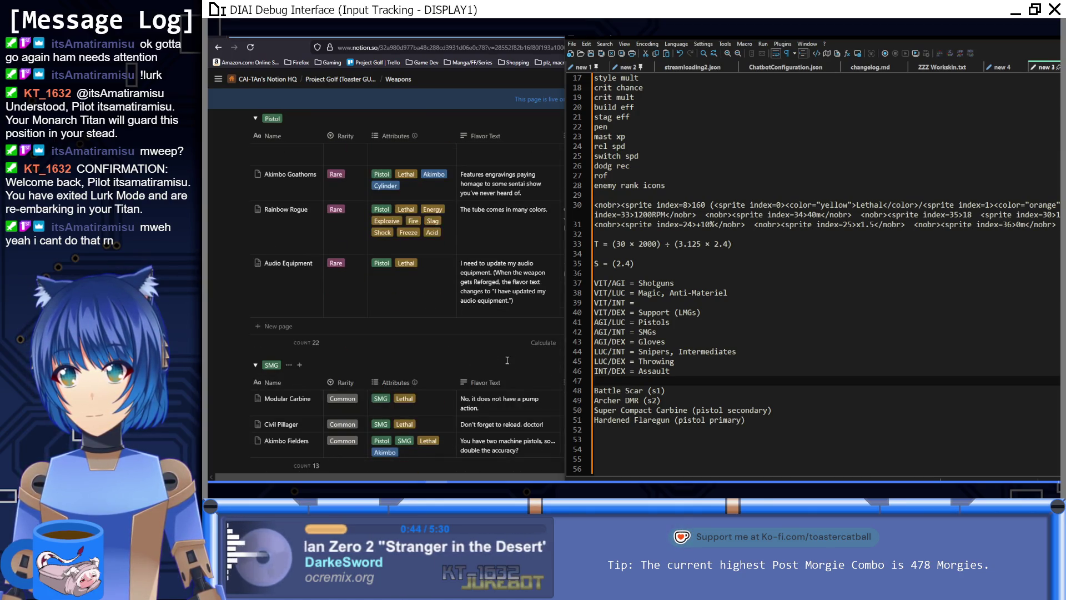
scroll(507, 360, down, 4)
scroll(507, 365, down, 4)
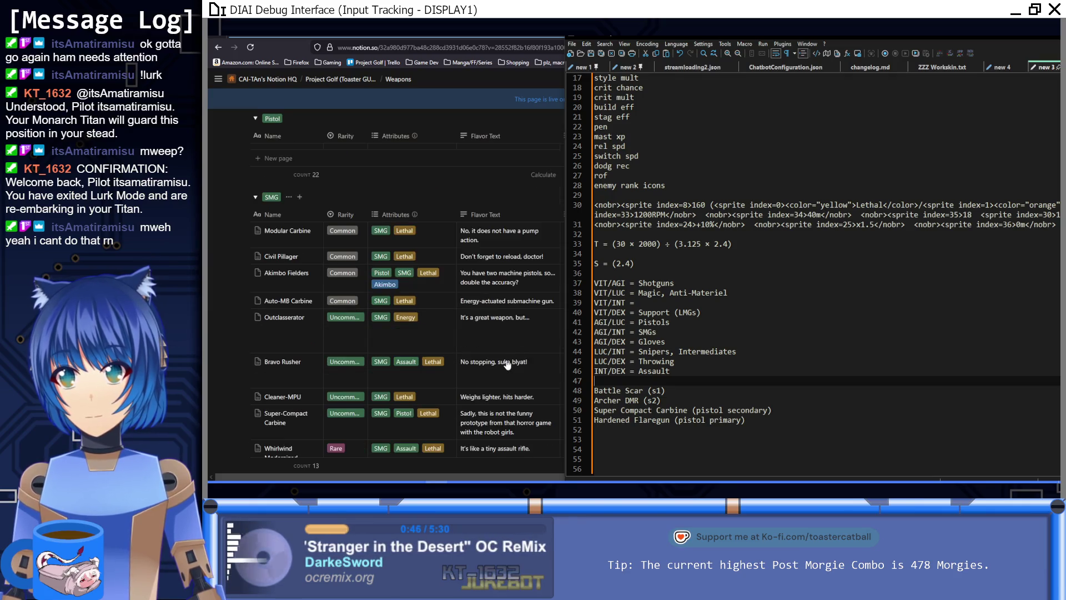
scroll(507, 366, down, 2)
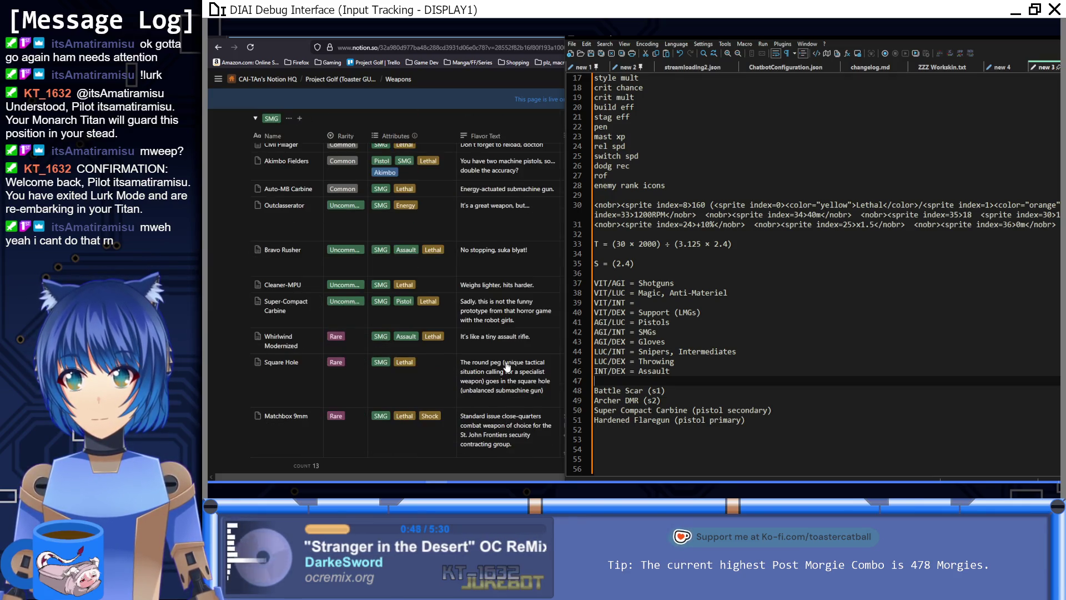
scroll(507, 365, down, 2)
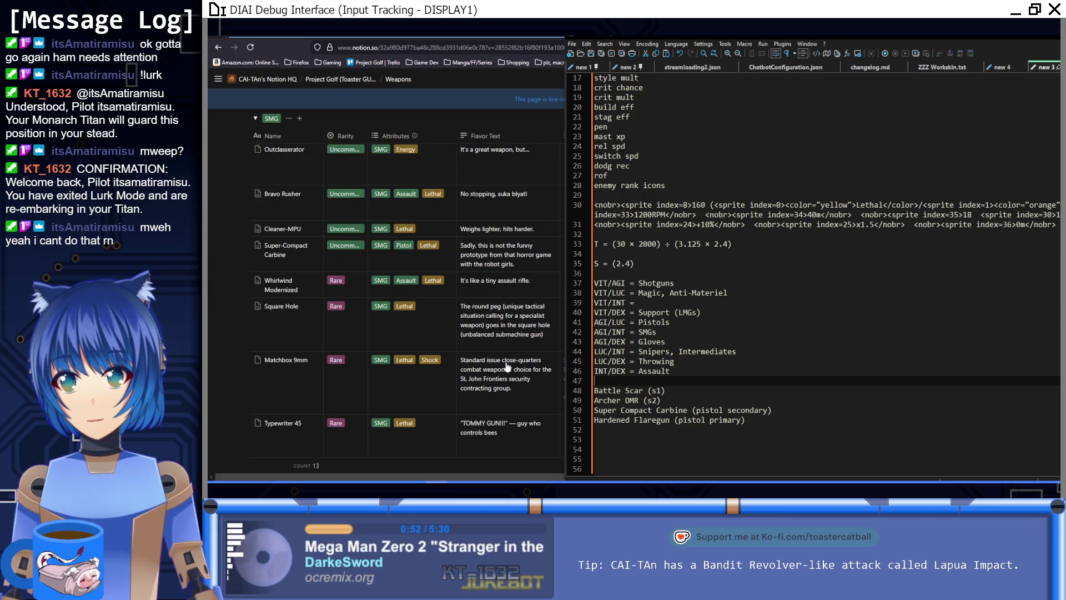
scroll(507, 366, up, 2)
scroll(507, 366, down, 5)
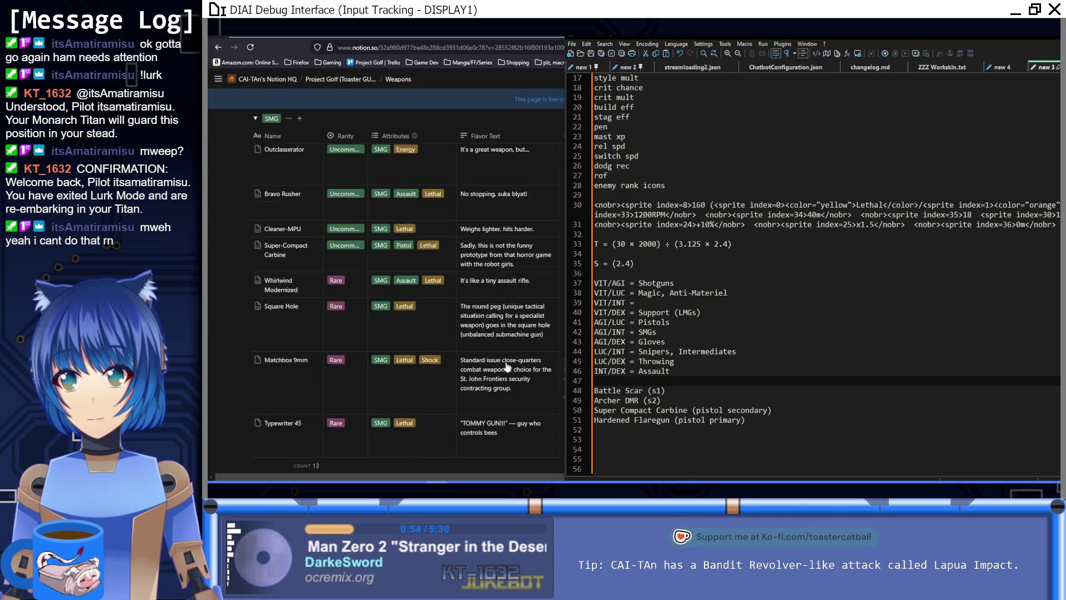
scroll(507, 364, up, 10)
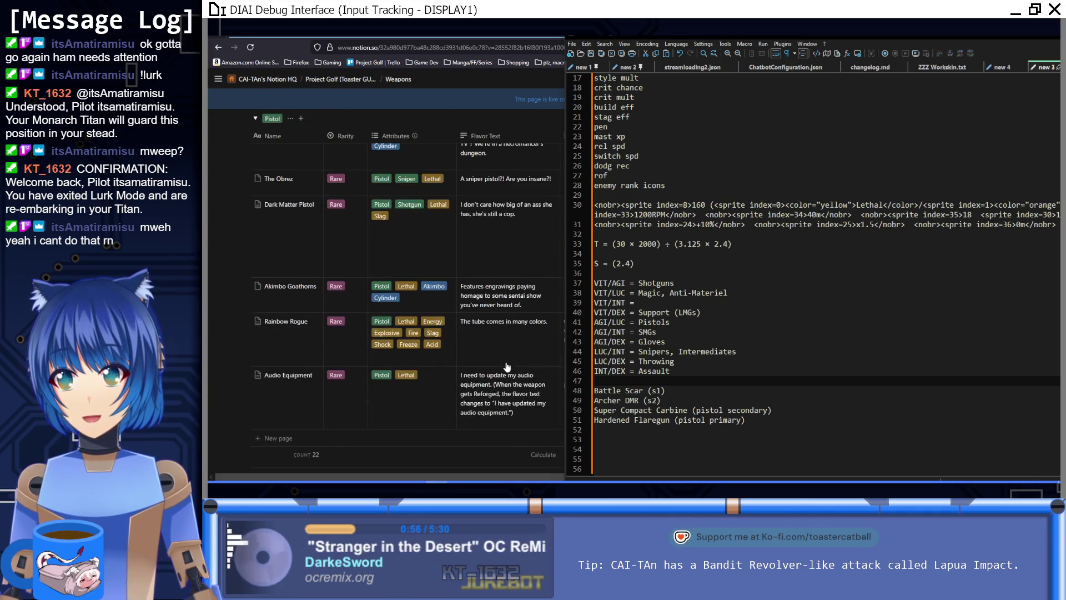
scroll(507, 366, down, 10)
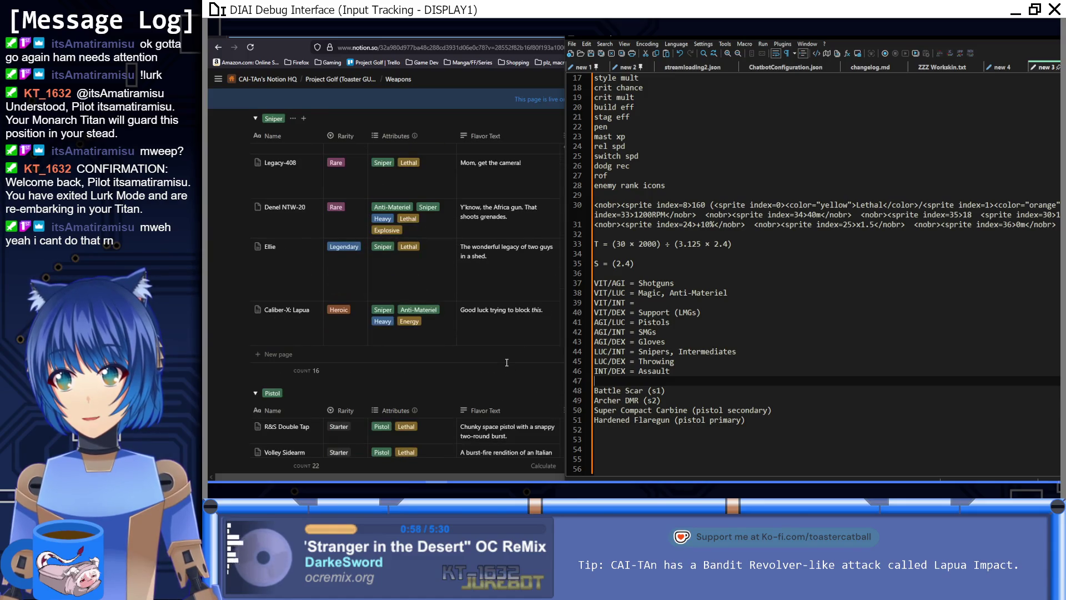
scroll(507, 367, up, 15)
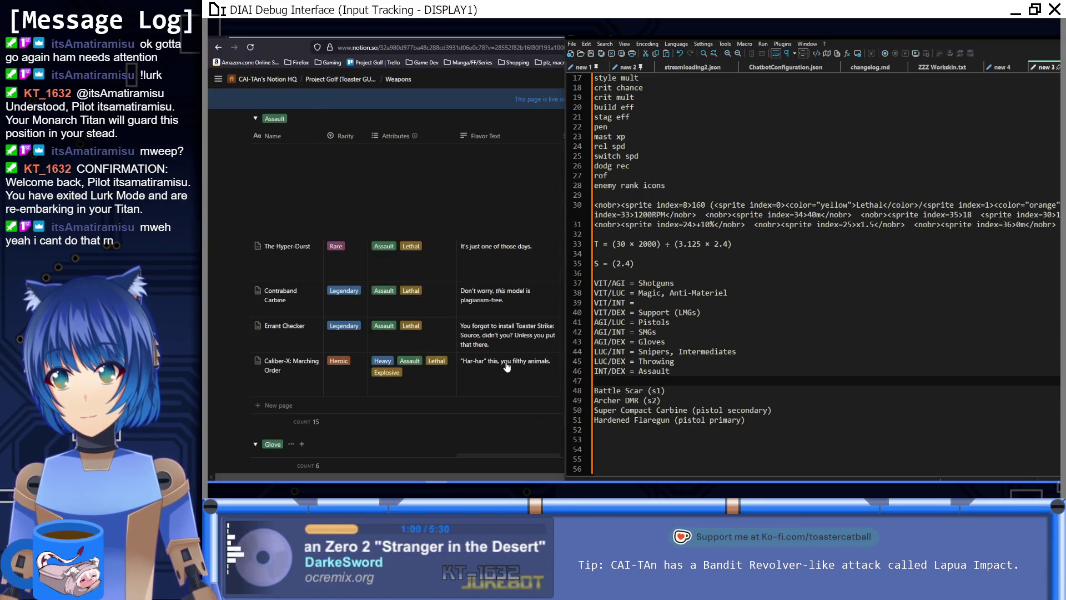
scroll(500, 328, down, 10)
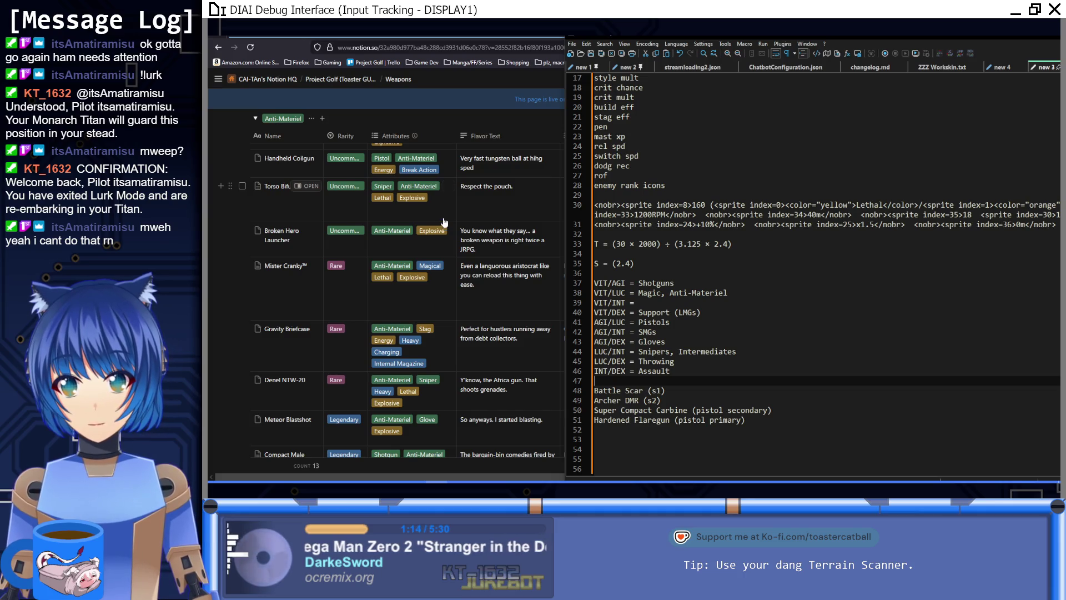
scroll(446, 217, down, 1)
scroll(445, 218, down, 1)
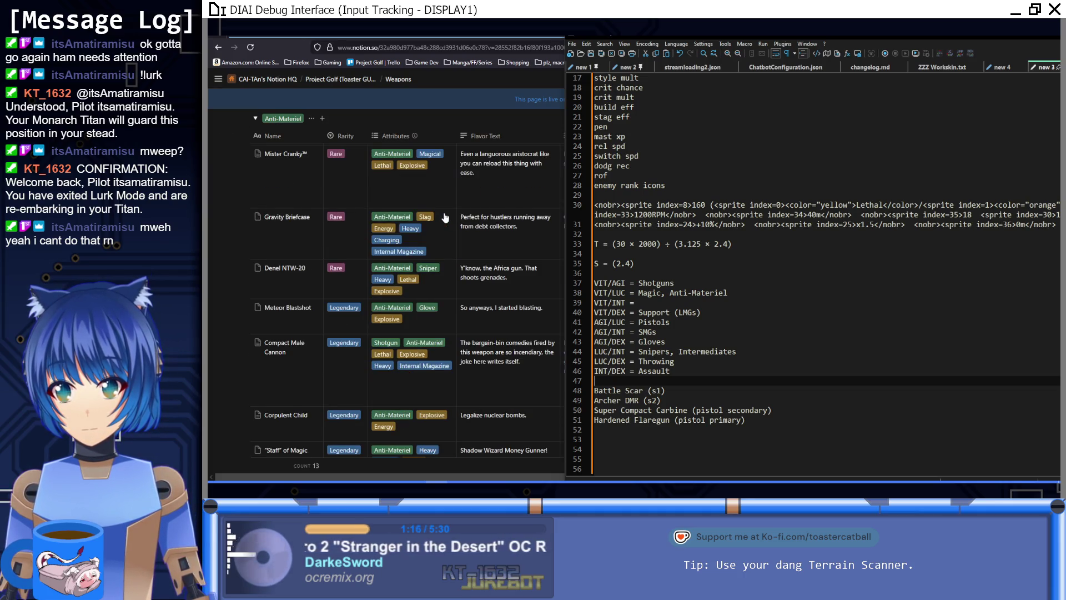
scroll(445, 217, down, 1)
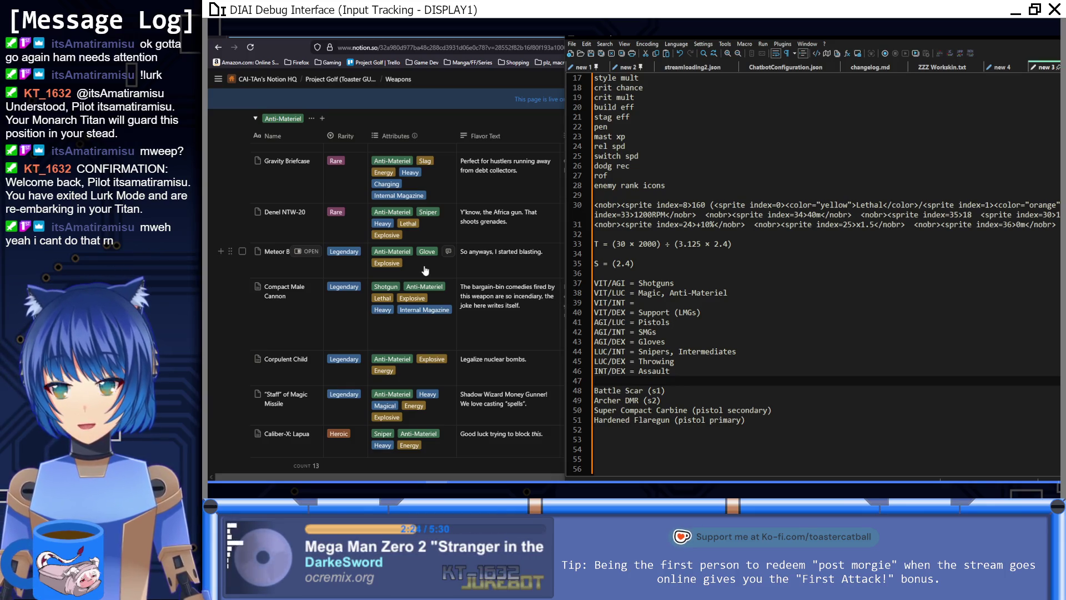
scroll(426, 270, down, 4)
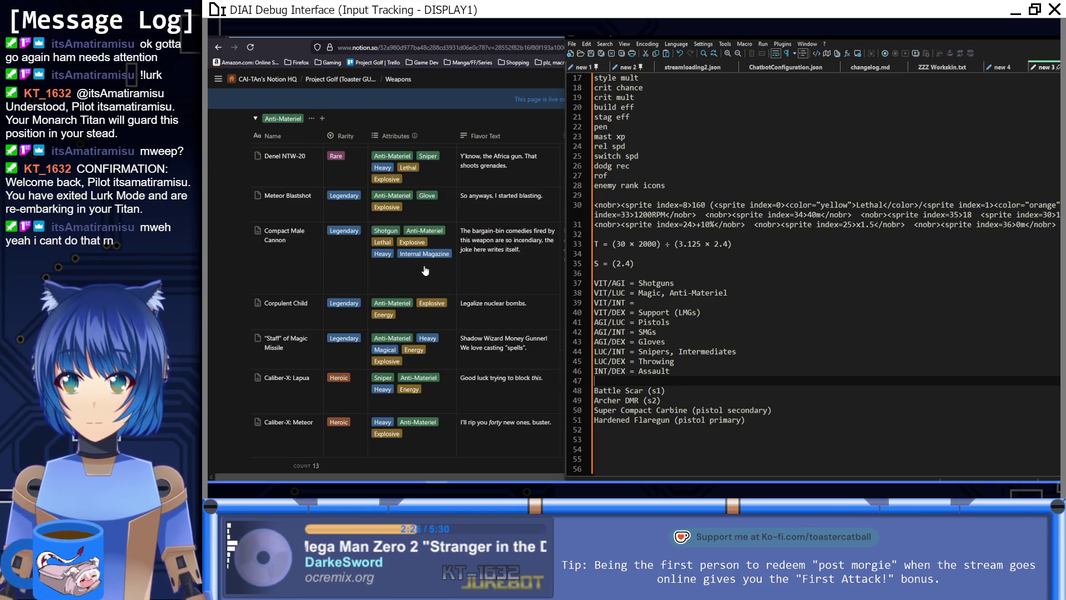
scroll(426, 270, down, 3)
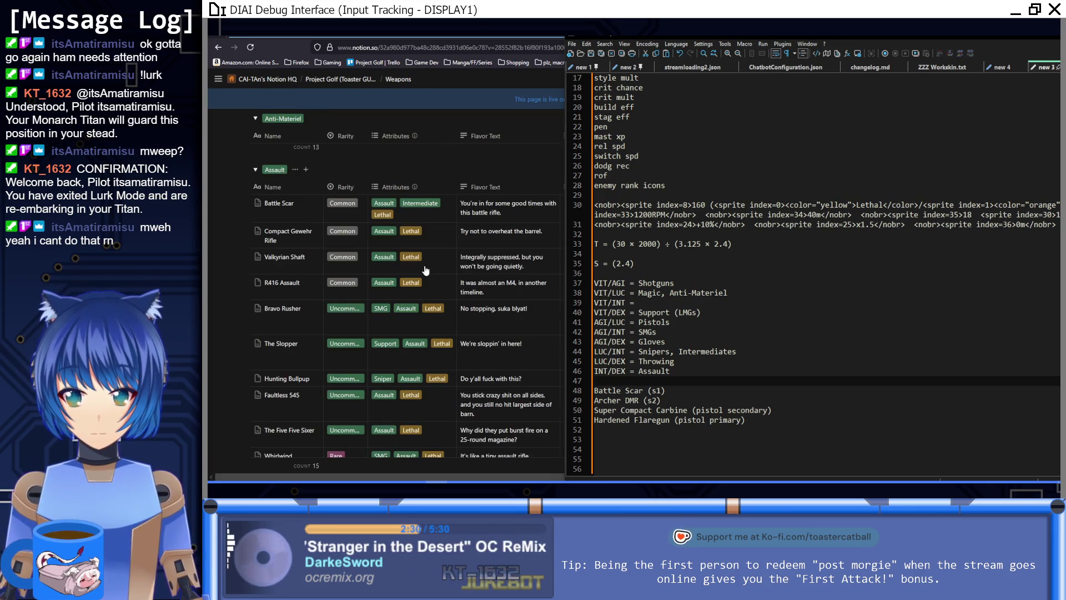
scroll(425, 271, up, 3)
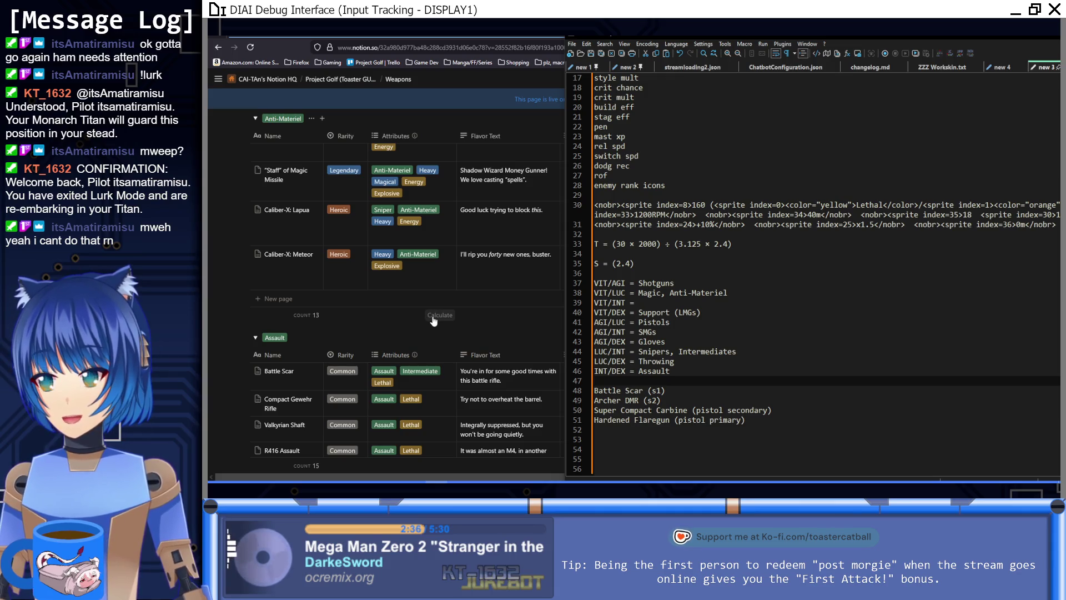
scroll(434, 322, down, 2)
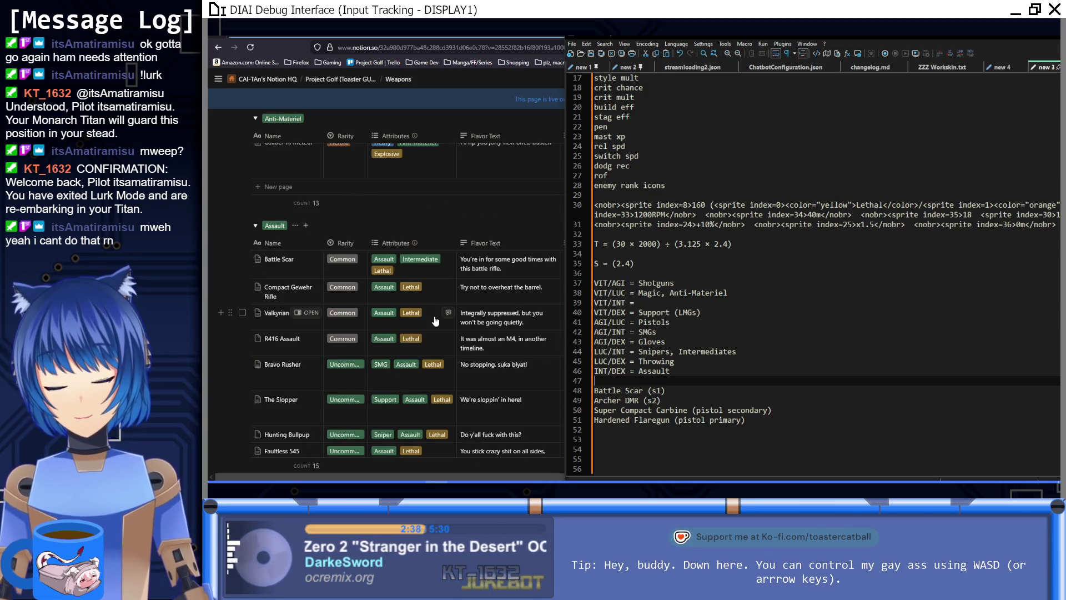
scroll(435, 321, down, 4)
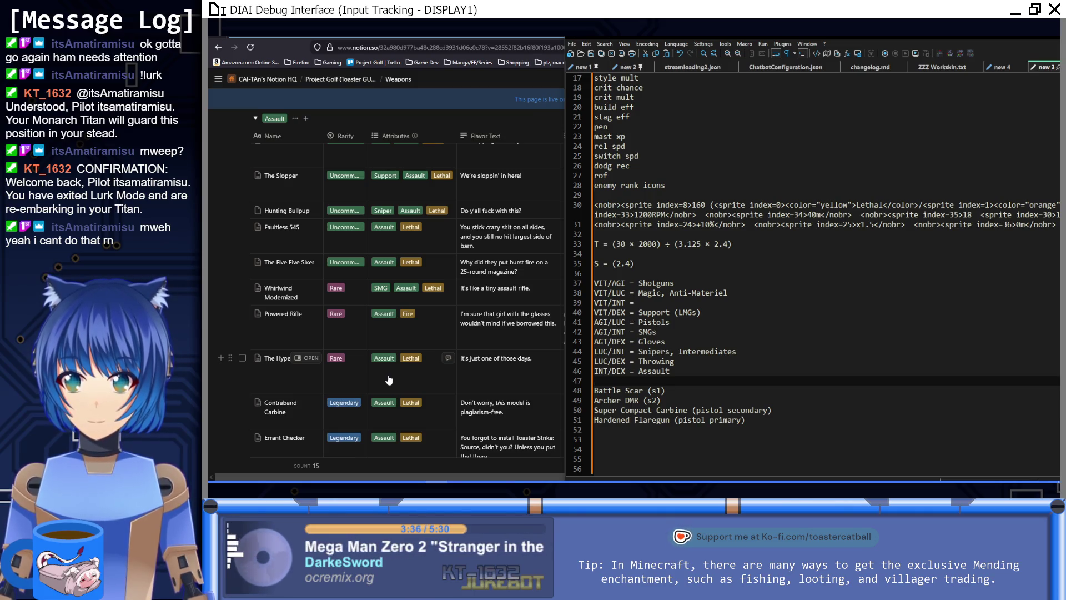
scroll(491, 331, up, 4)
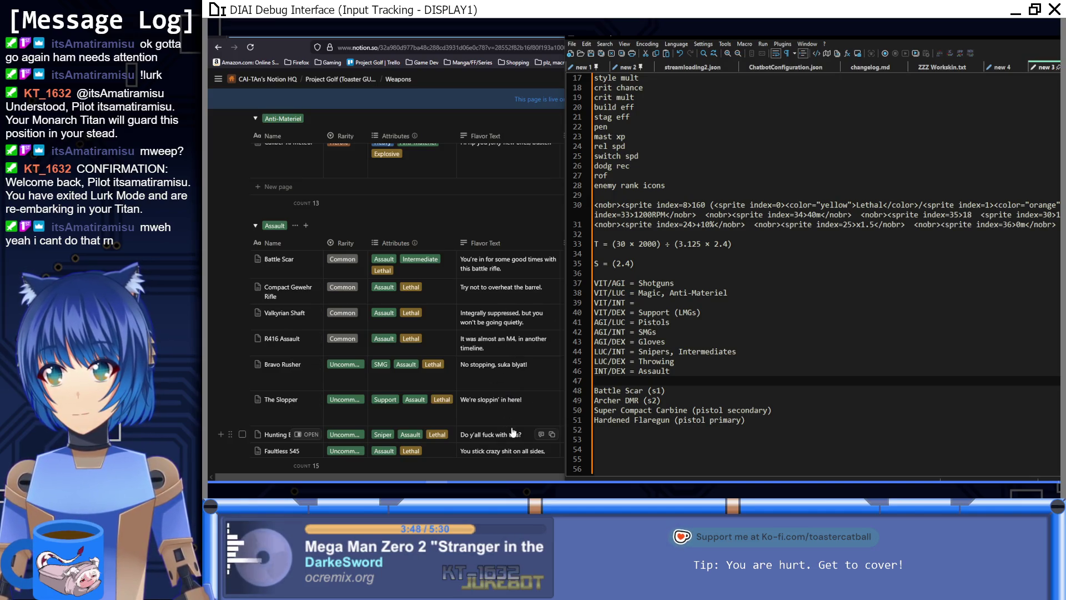
scroll(512, 432, down, 3)
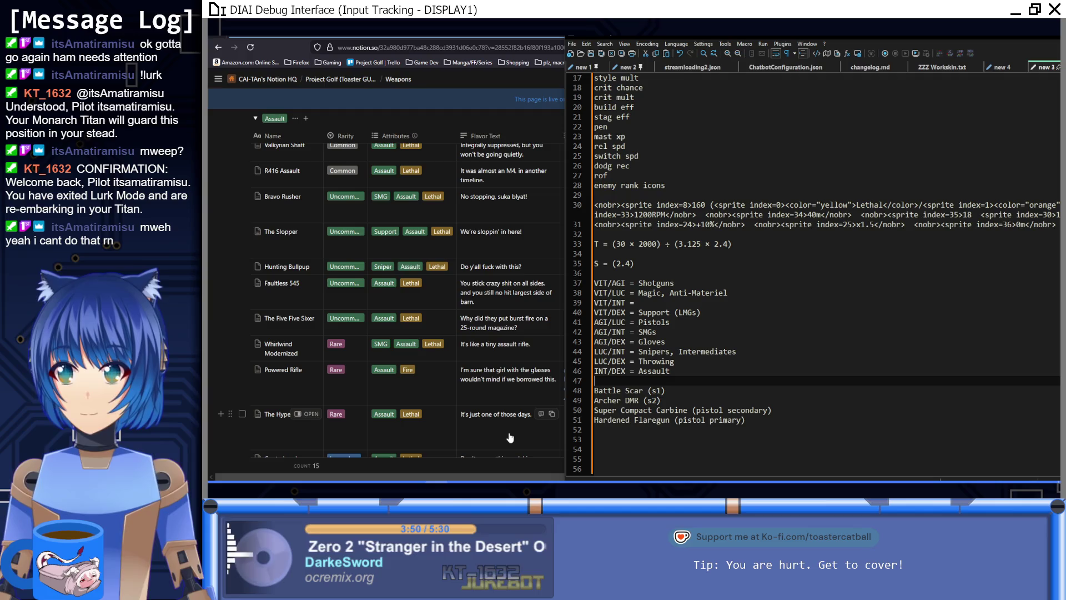
scroll(511, 438, down, 5)
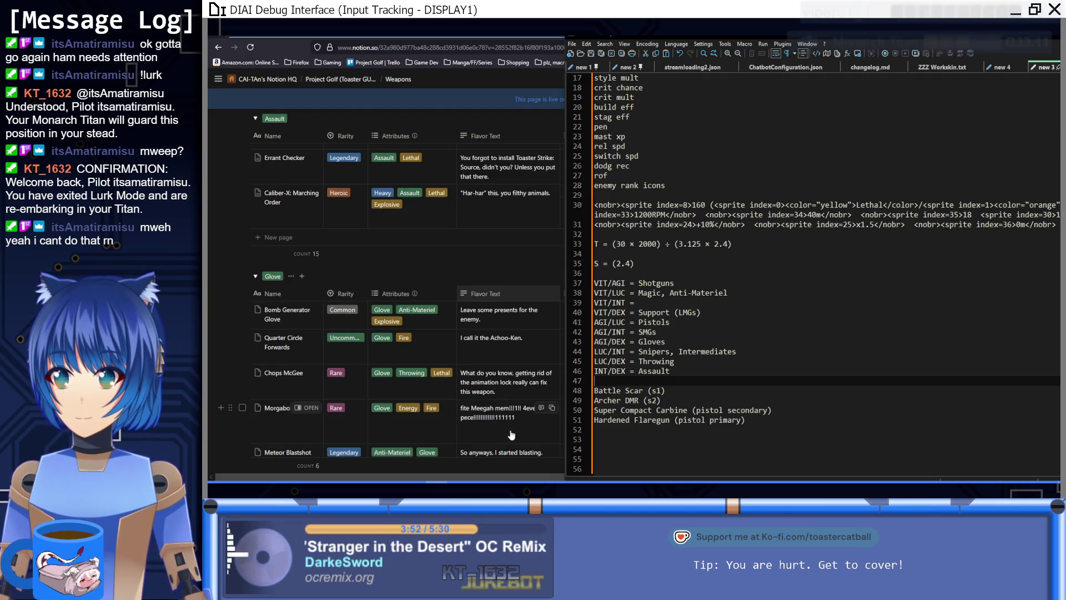
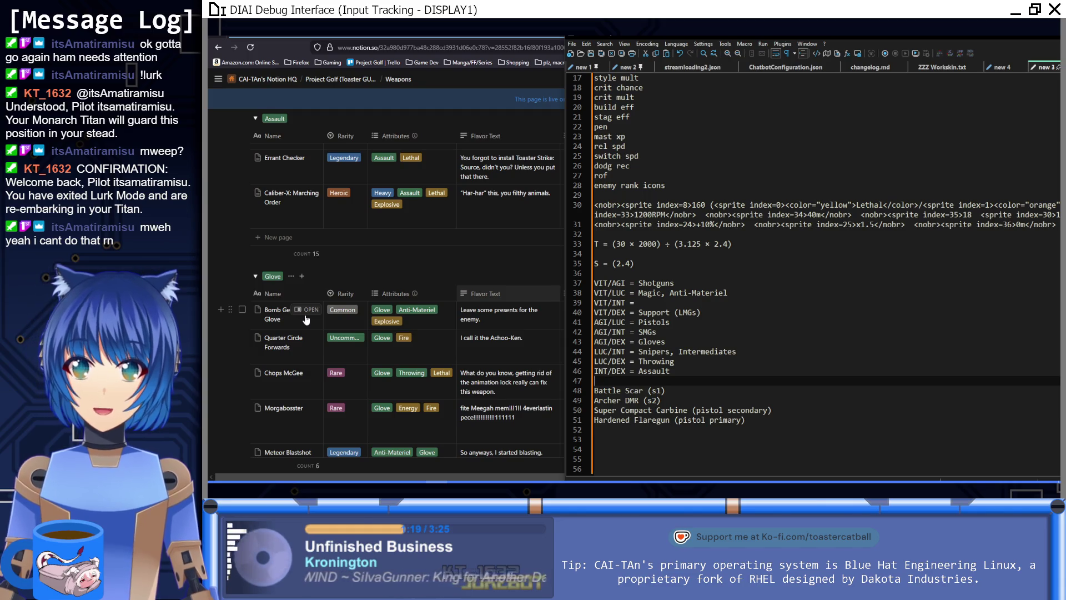
Step: Scroll through the notes and bring the Notion Weapons table in front of Notepad++
scroll(384, 301, down, 10)
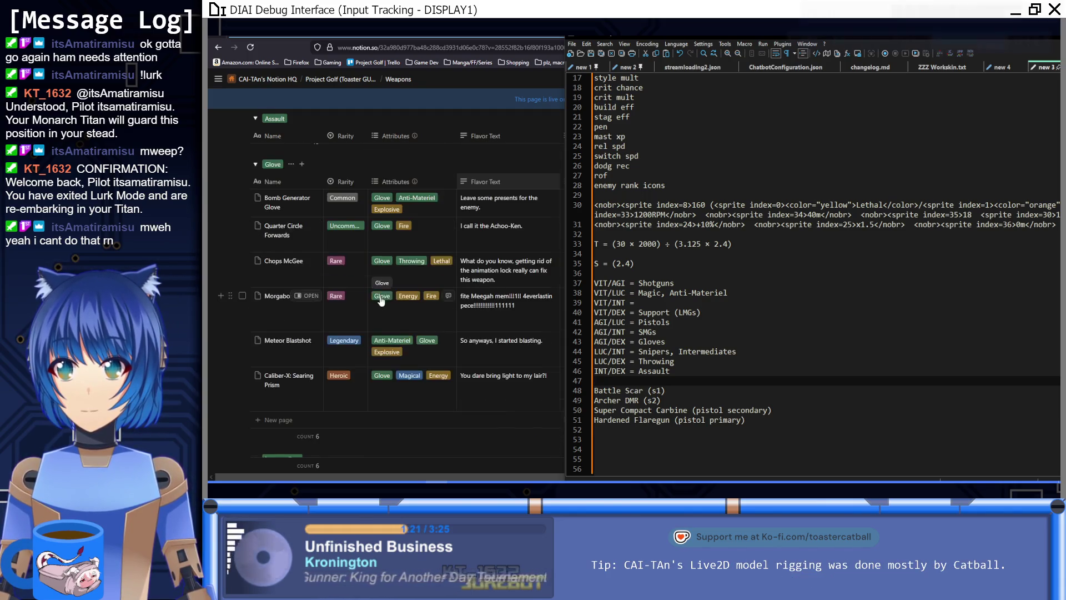
scroll(384, 301, down, 15)
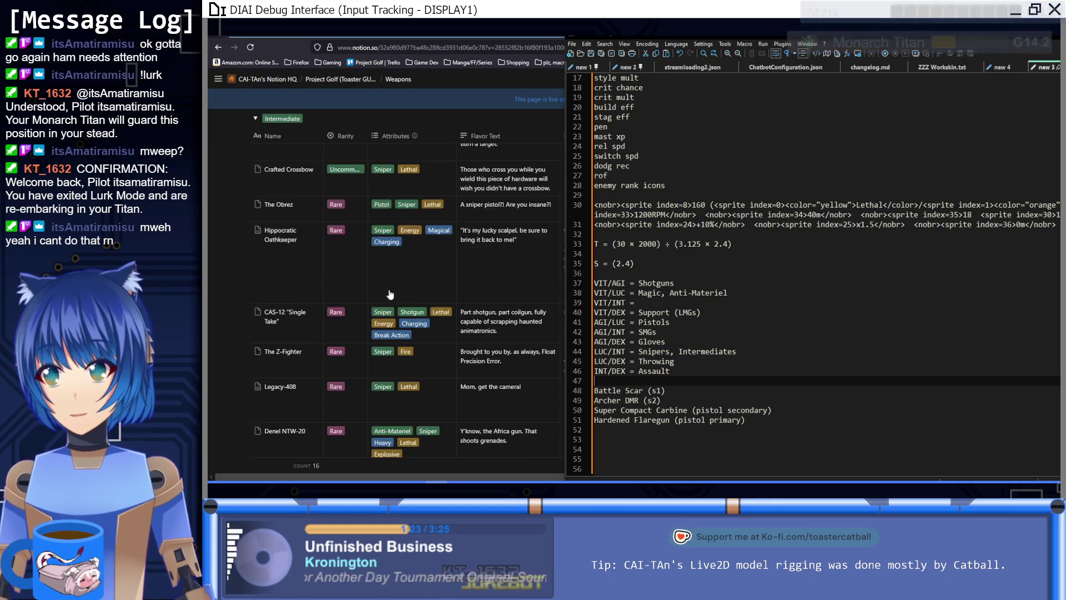
scroll(384, 281, down, 12)
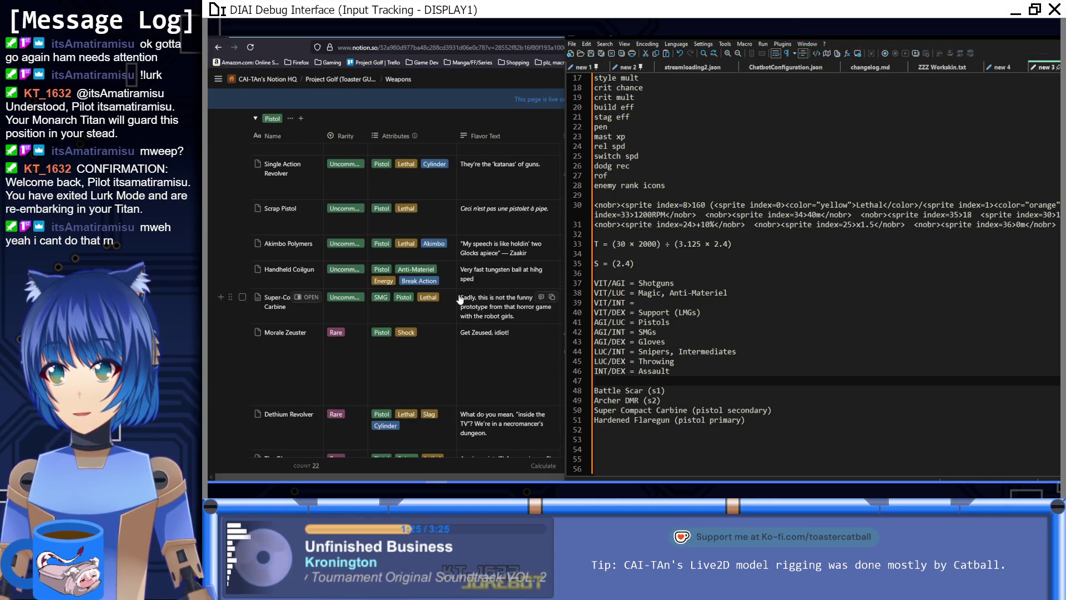
scroll(460, 300, up, 2)
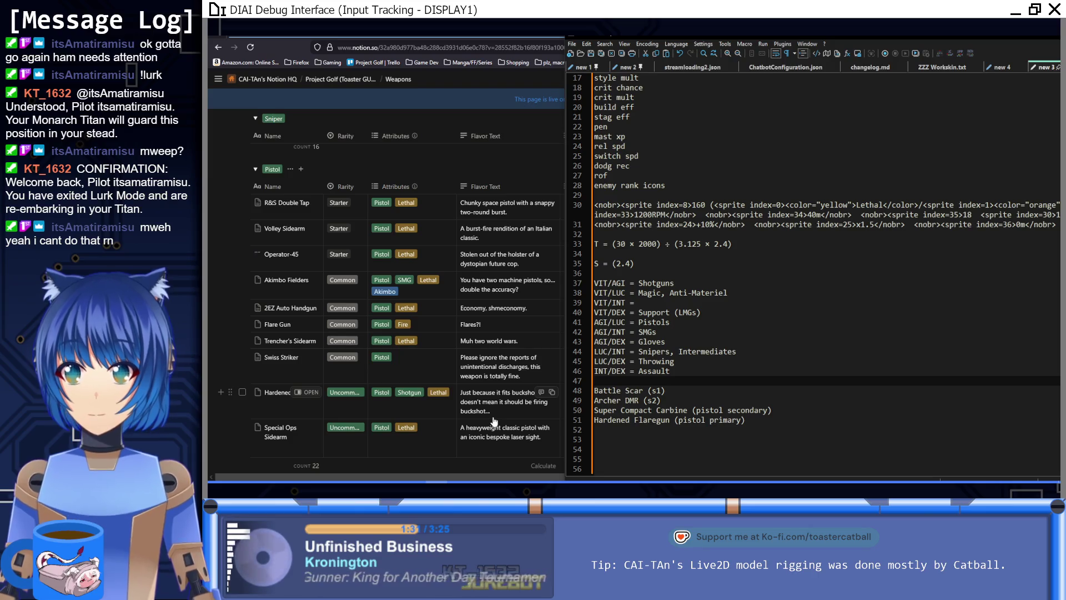
scroll(495, 422, down, 2)
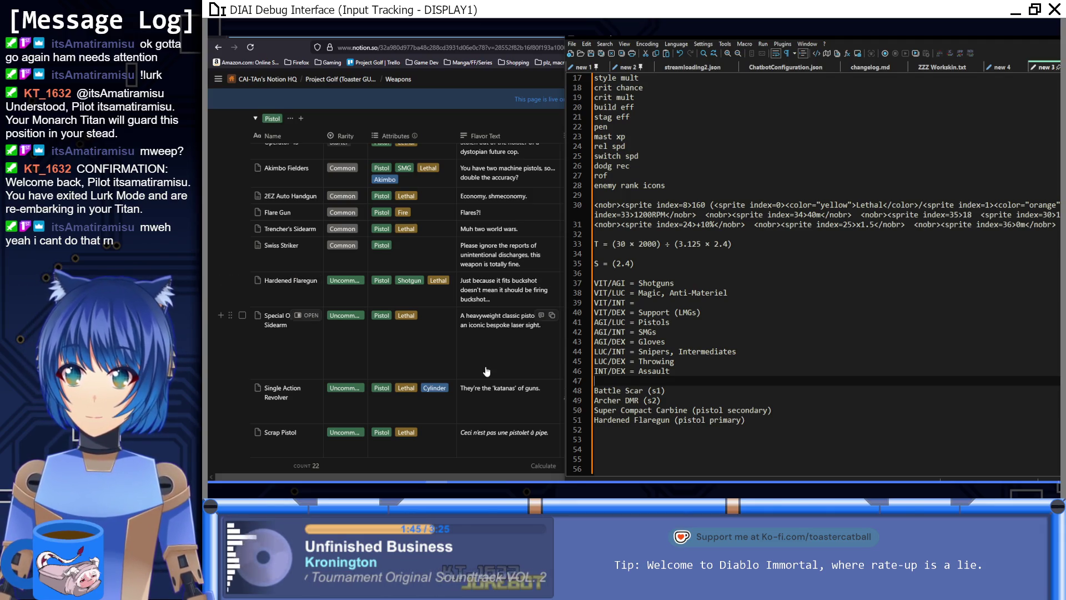
scroll(493, 365, down, 2)
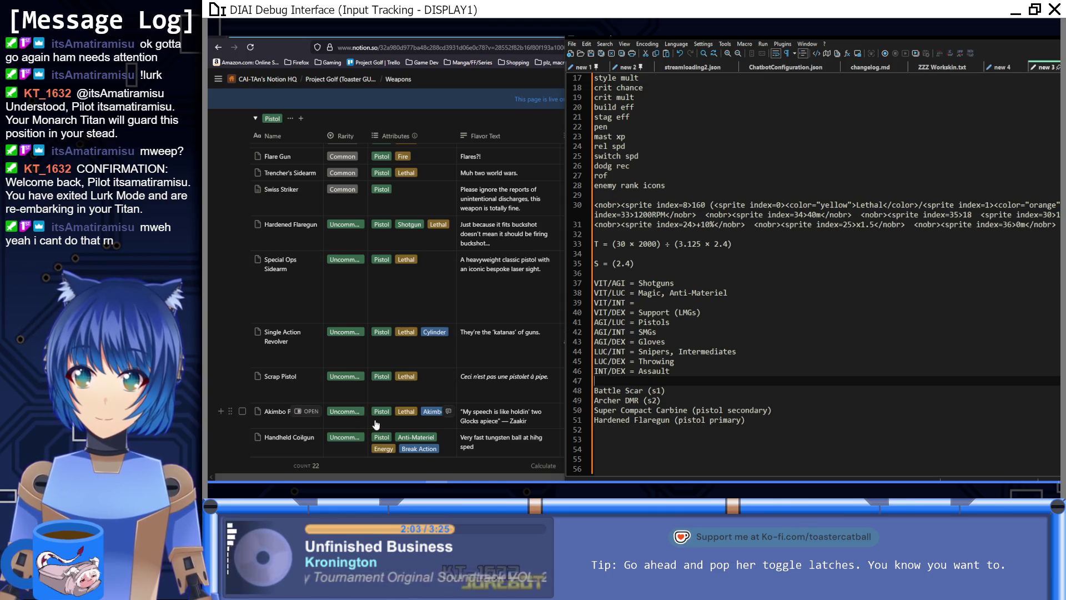
scroll(364, 416, down, 2)
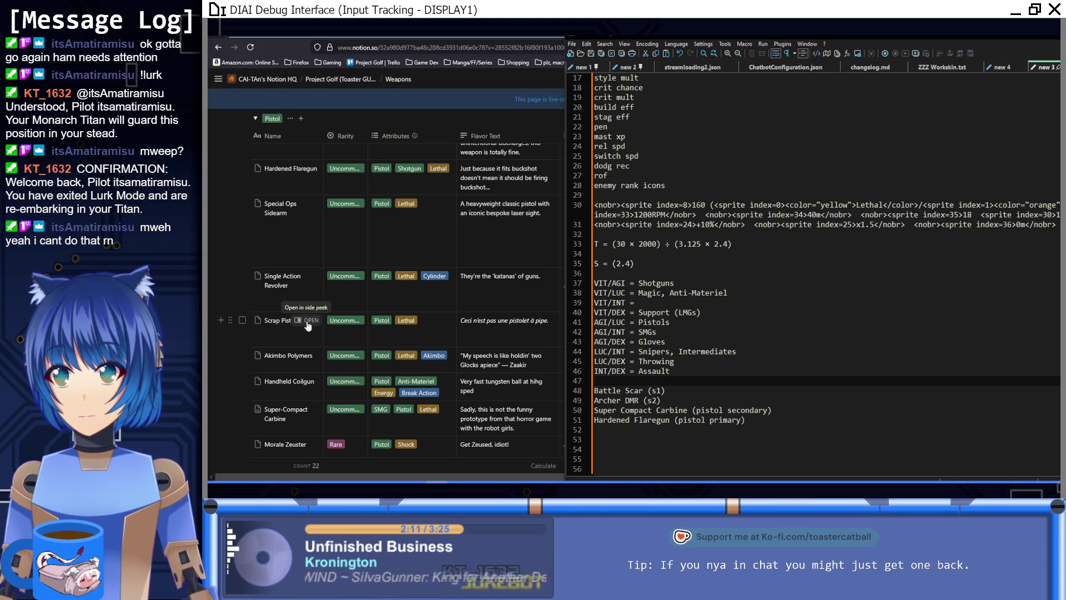
click(271, 48)
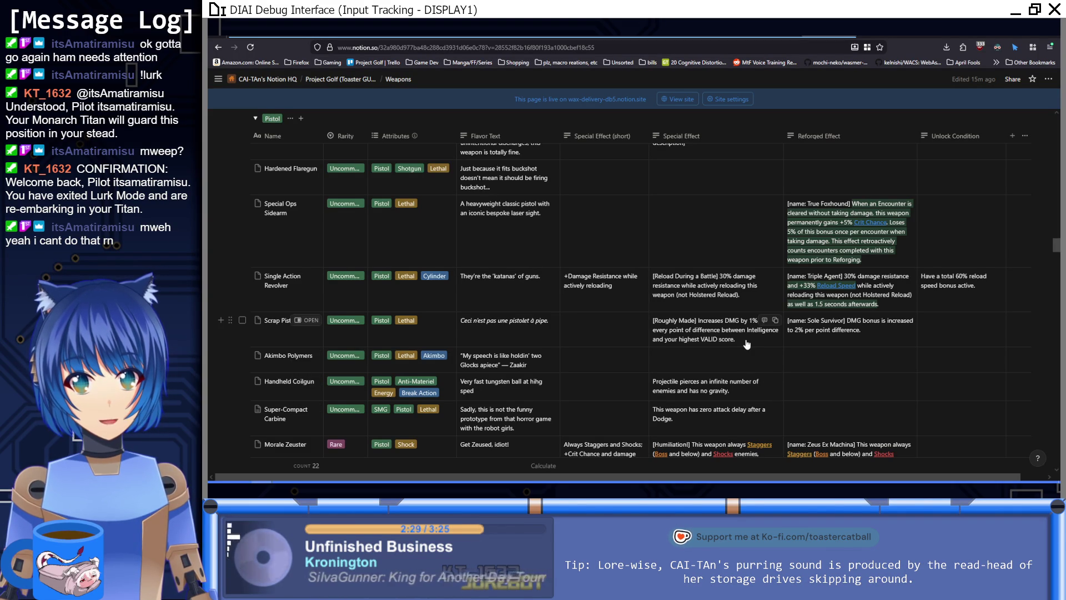
Step: Check Scrap Pistol's Roughly Made effect: 1% DMG per point Intelligence differs from the highest VALID score
click(747, 344)
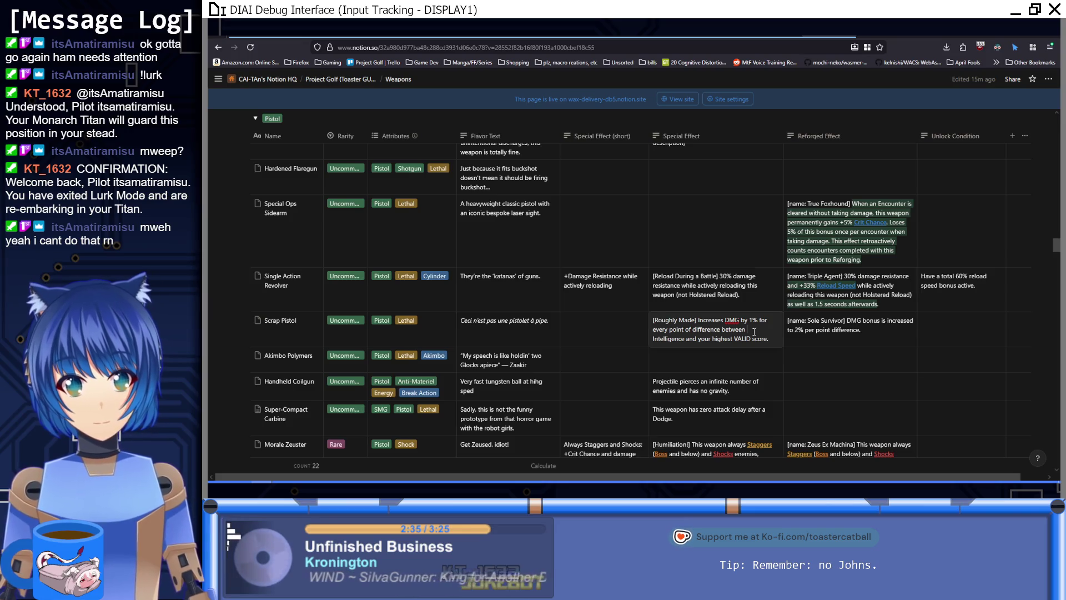
key(Return)
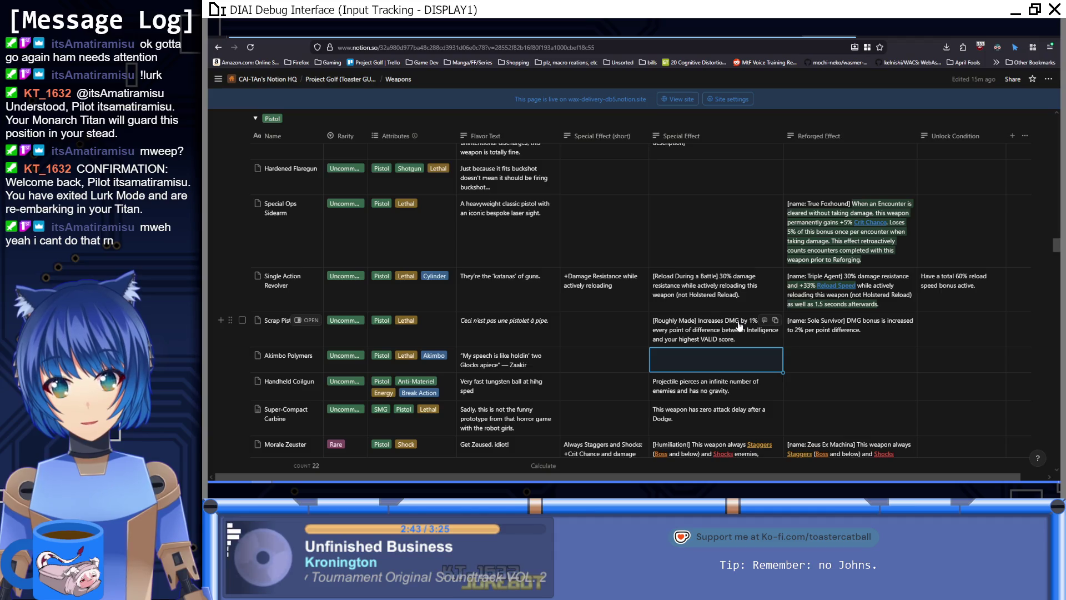
scroll(739, 326, down, 2)
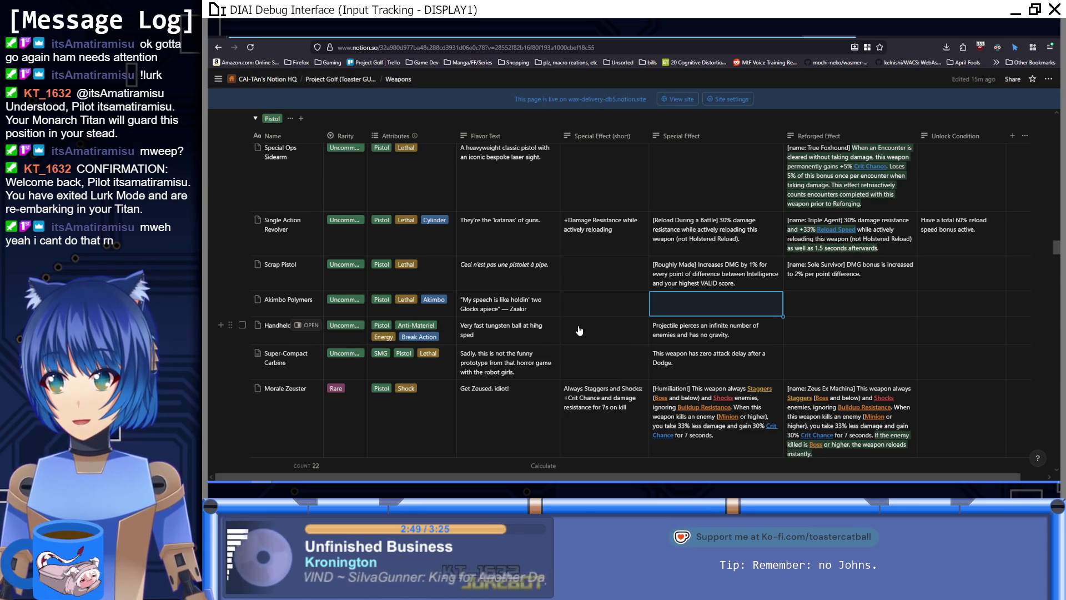
scroll(580, 330, down, 3)
scroll(549, 401, down, 3)
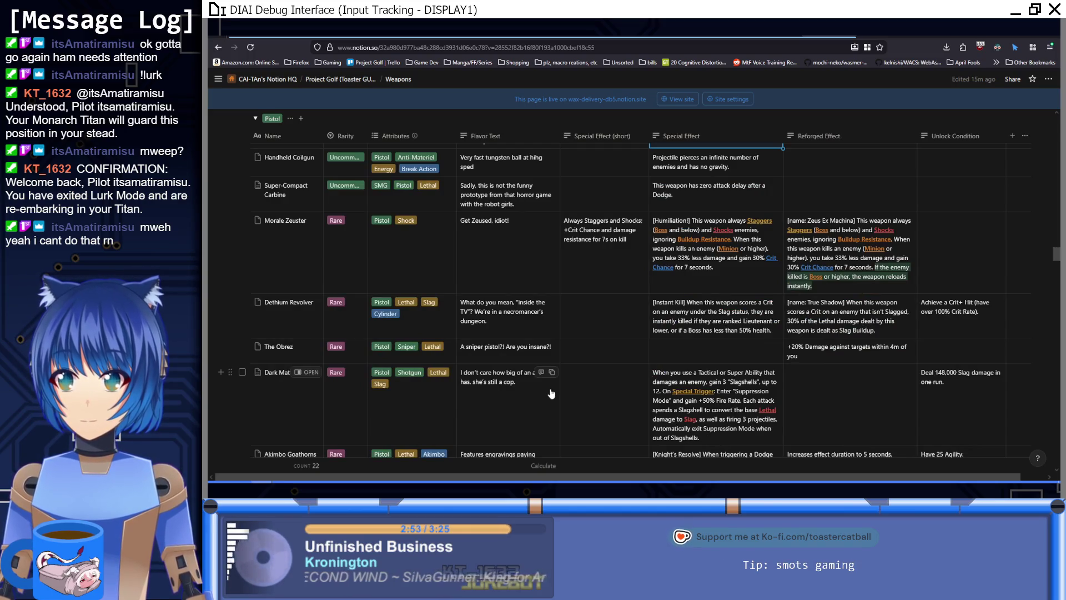
scroll(551, 394, down, 2)
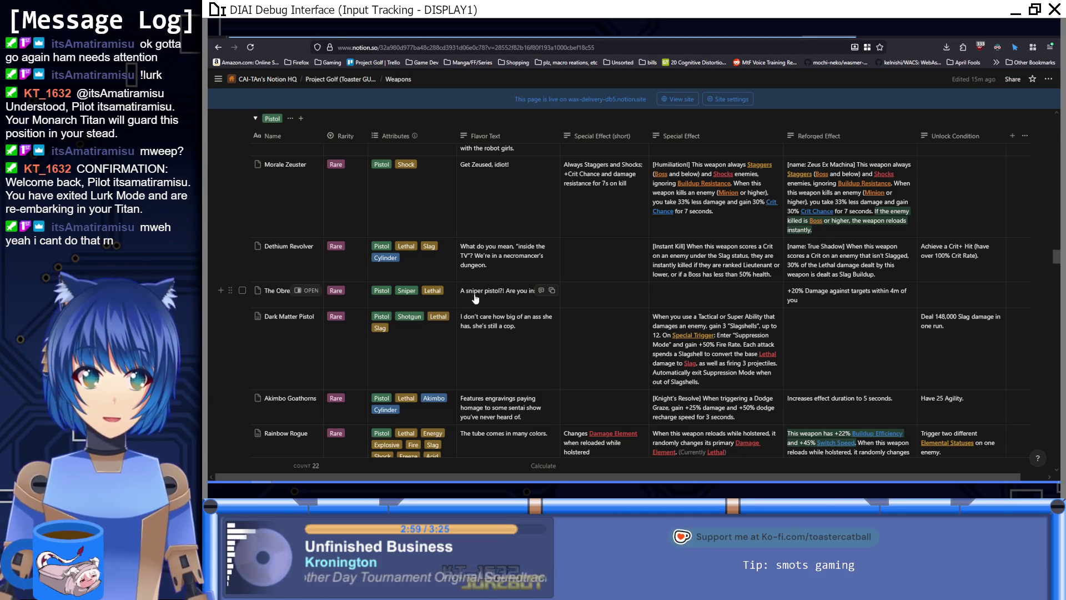
scroll(486, 326, down, 2)
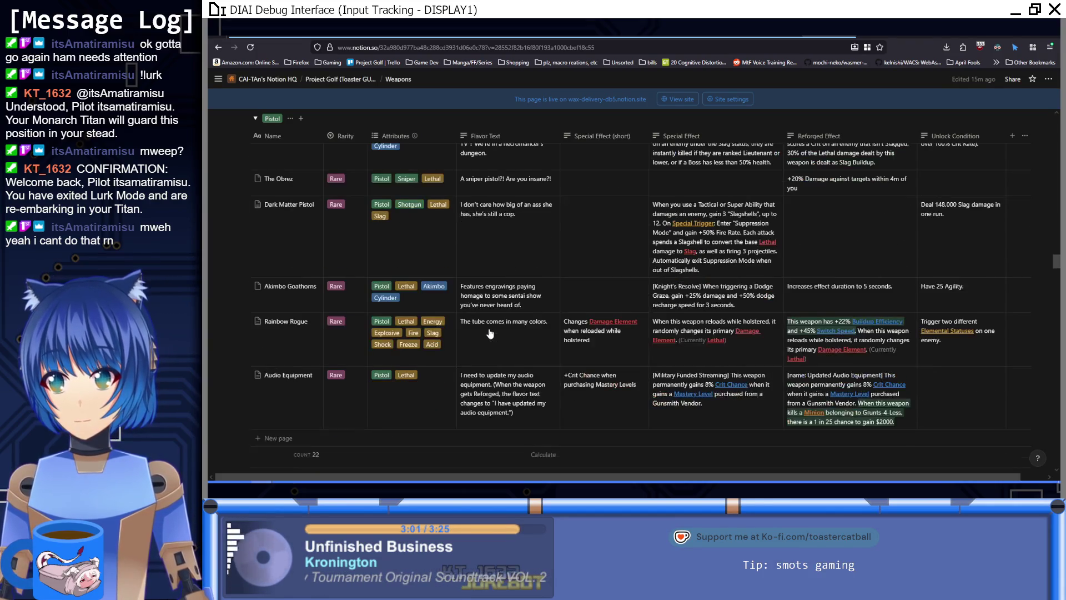
scroll(489, 345, down, 1)
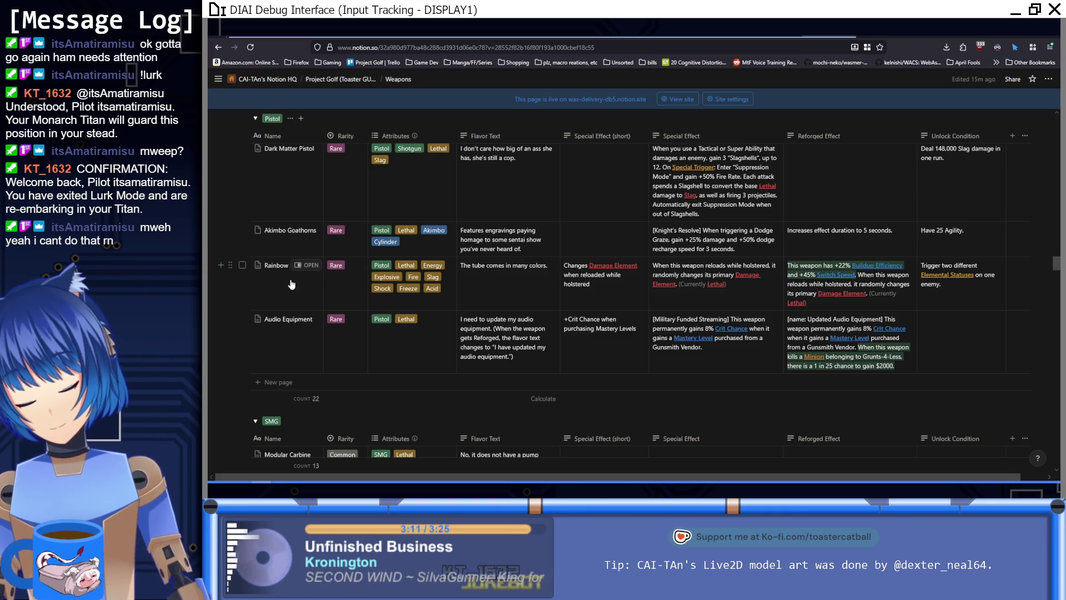
click(303, 268)
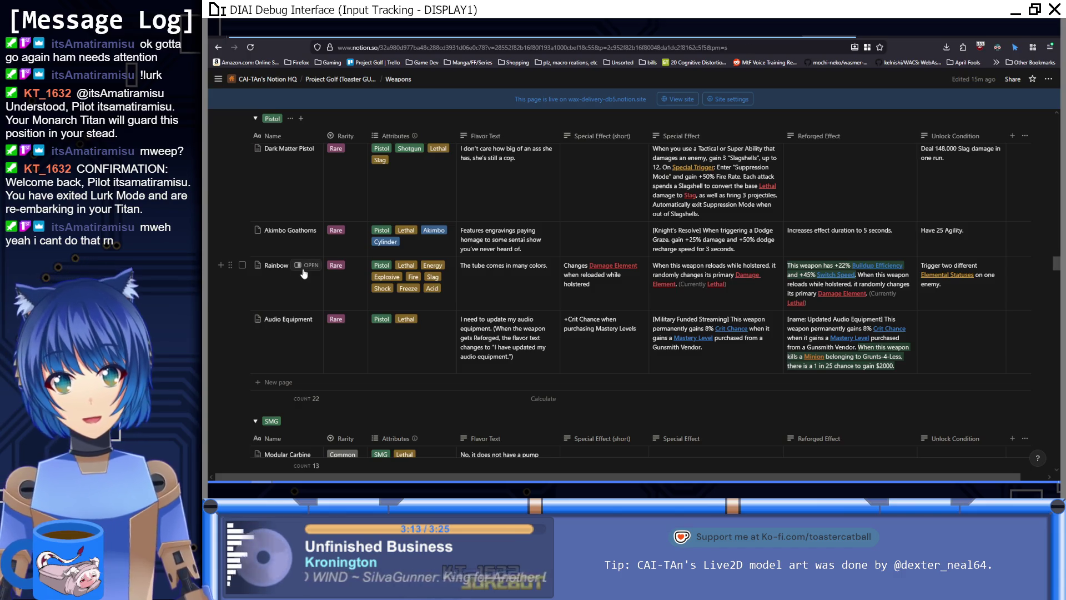
scroll(788, 383, down, 10)
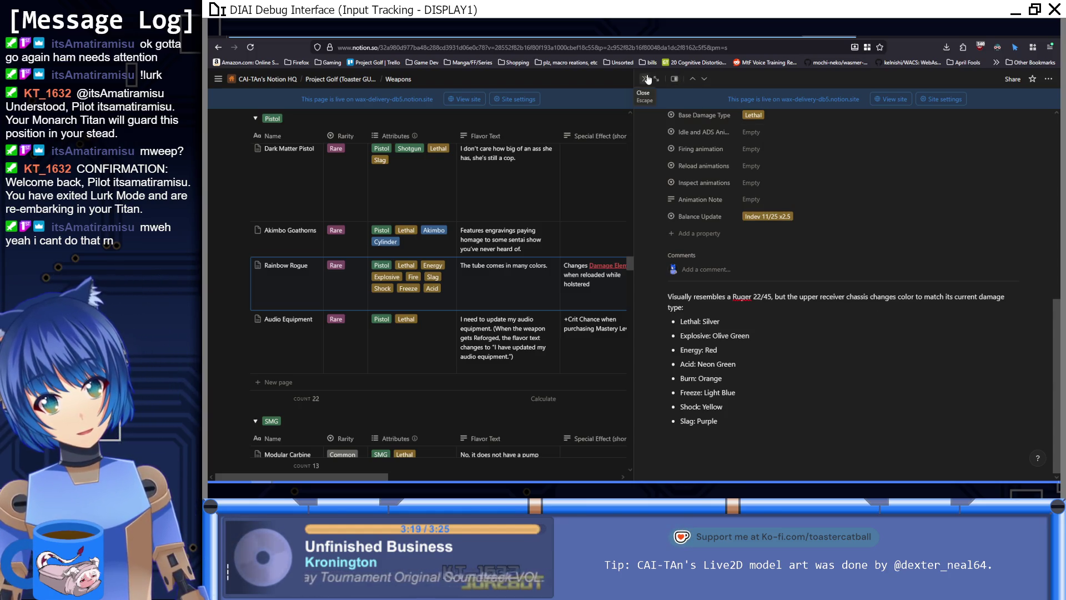
key(Escape)
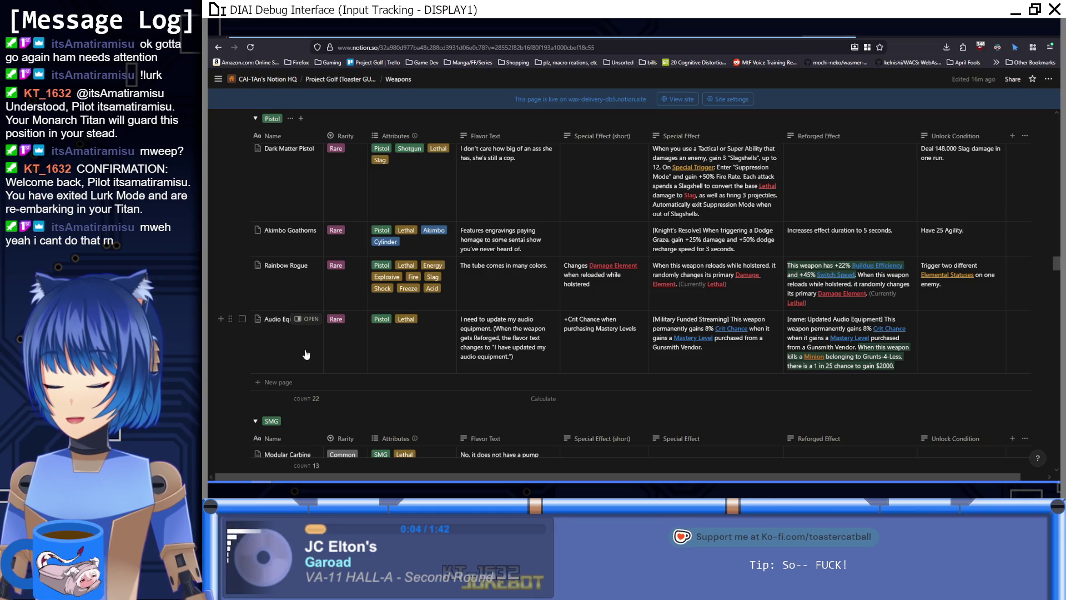
Step: Scroll the Pistol group to the Uncommon pistols, Hardened Flaregun through Morale Zeuster
scroll(306, 355, up, 10)
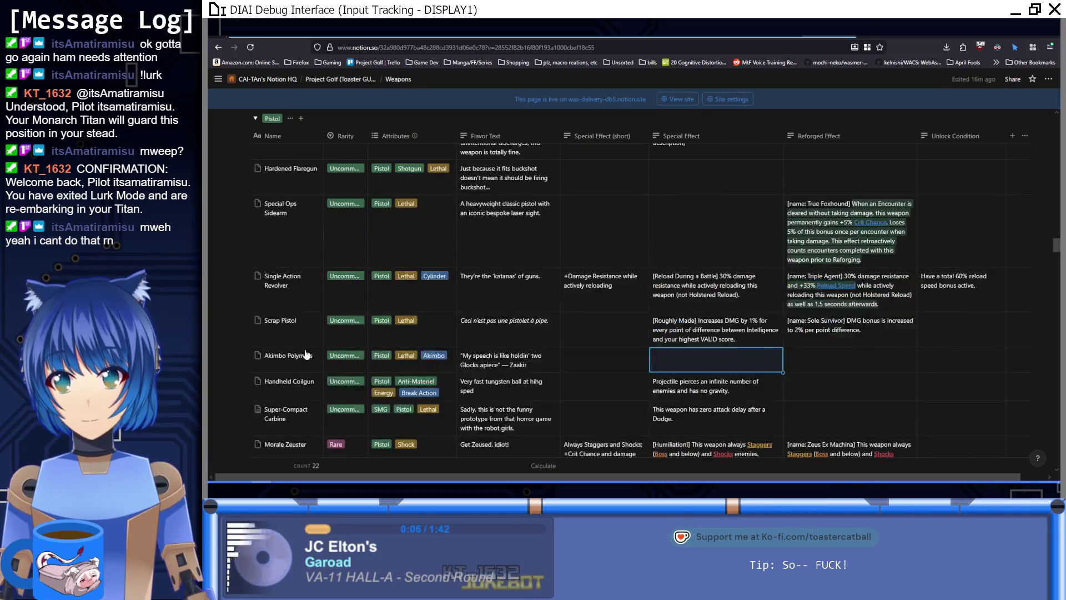
scroll(307, 355, up, 3)
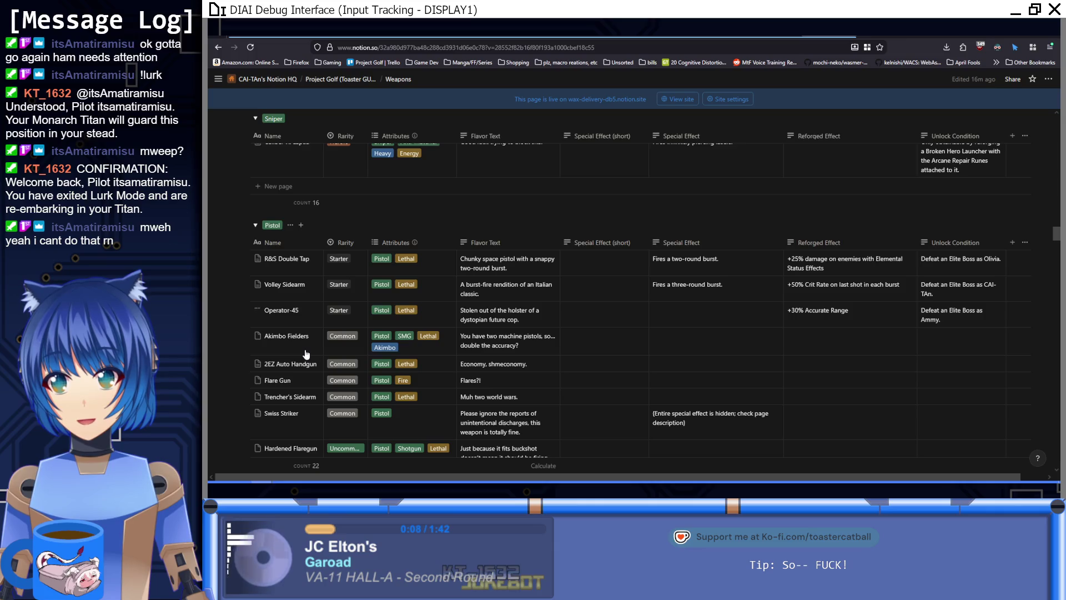
scroll(307, 354, down, 3)
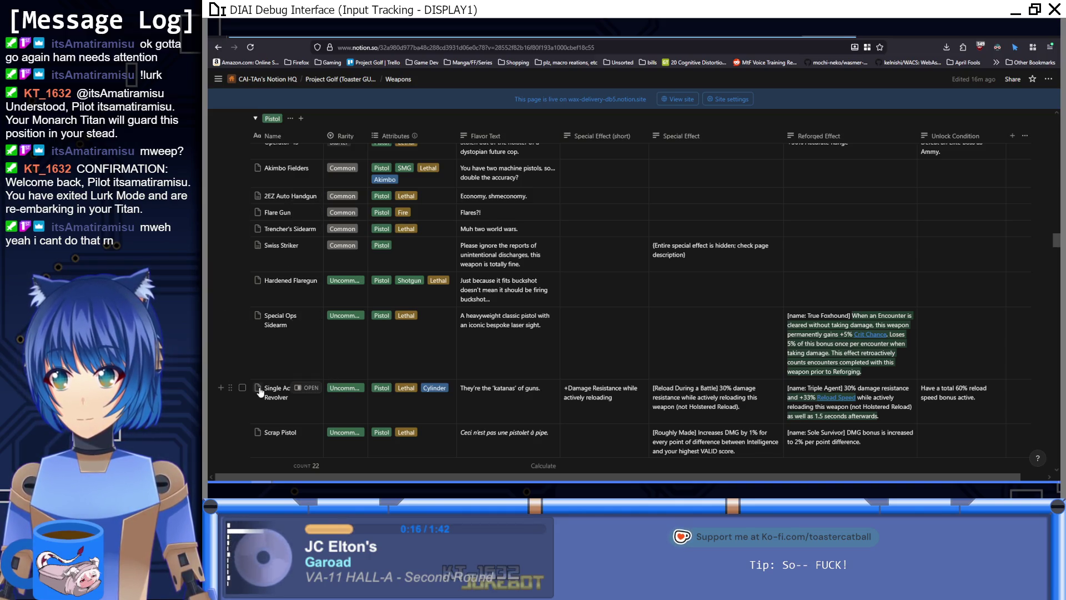
scroll(259, 392, down, 2)
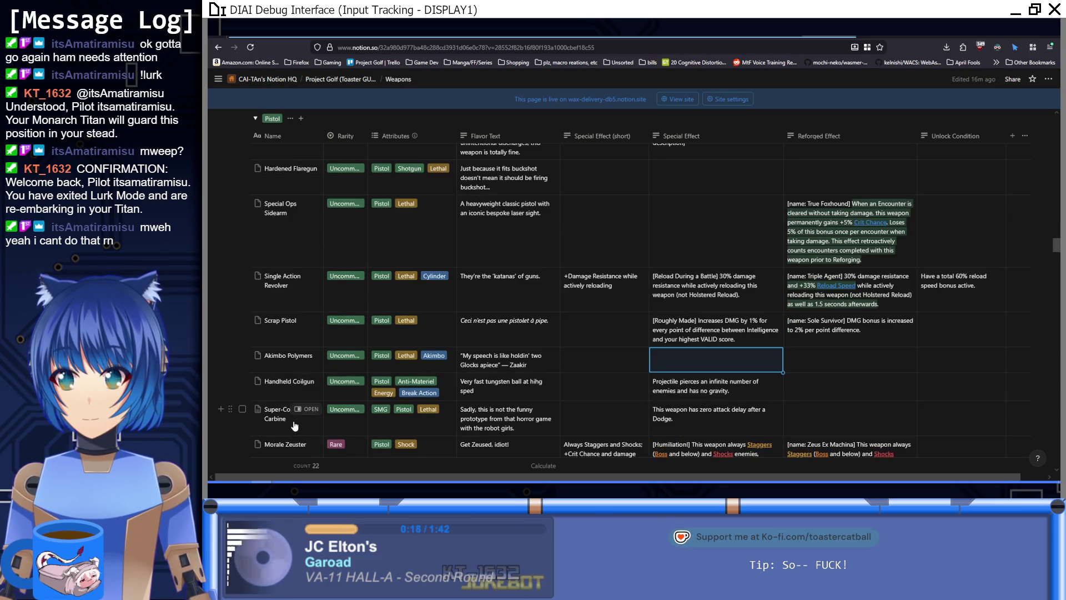
scroll(295, 425, down, 3)
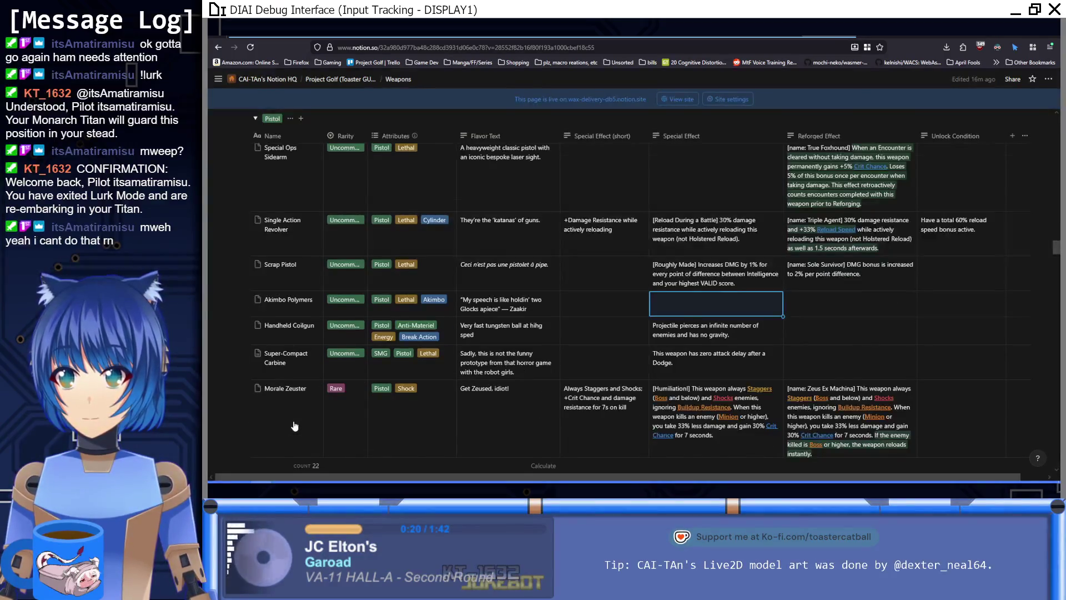
scroll(295, 426, down, 3)
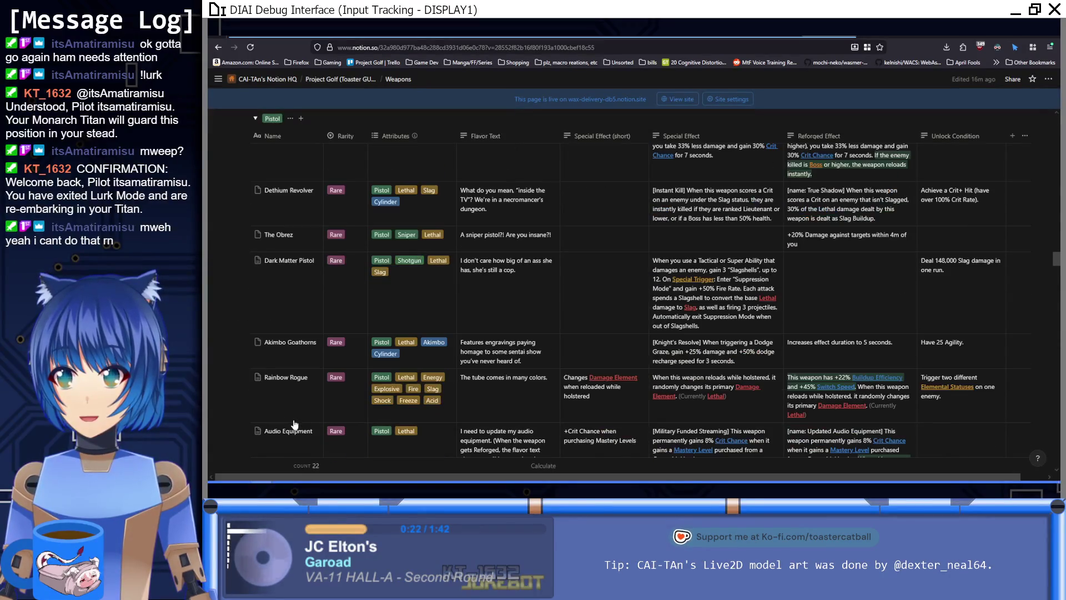
scroll(295, 426, down, 1)
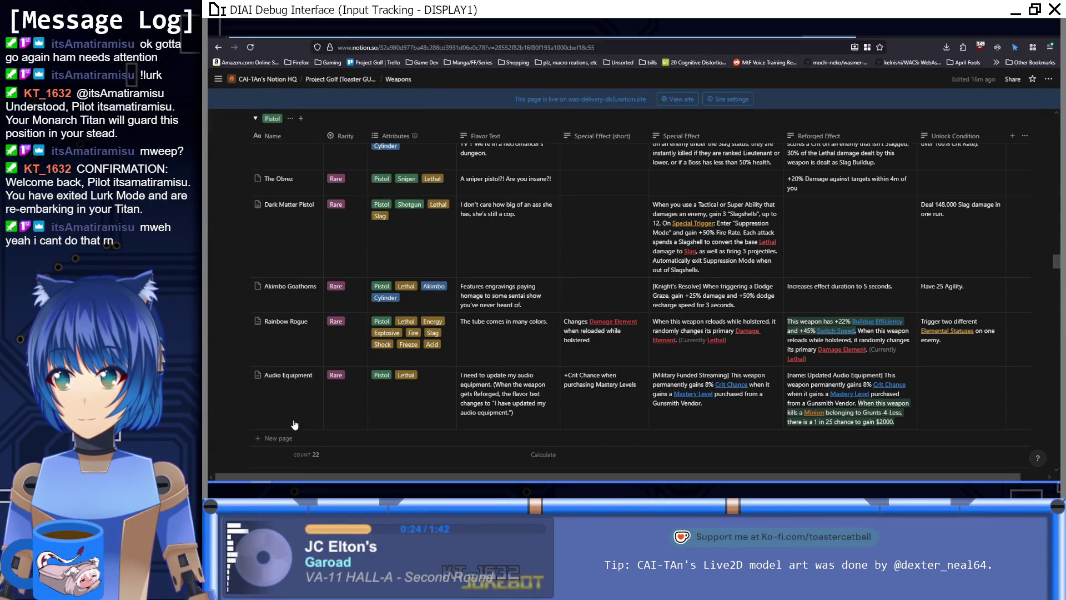
scroll(329, 393, up, 3)
scroll(329, 393, up, 10)
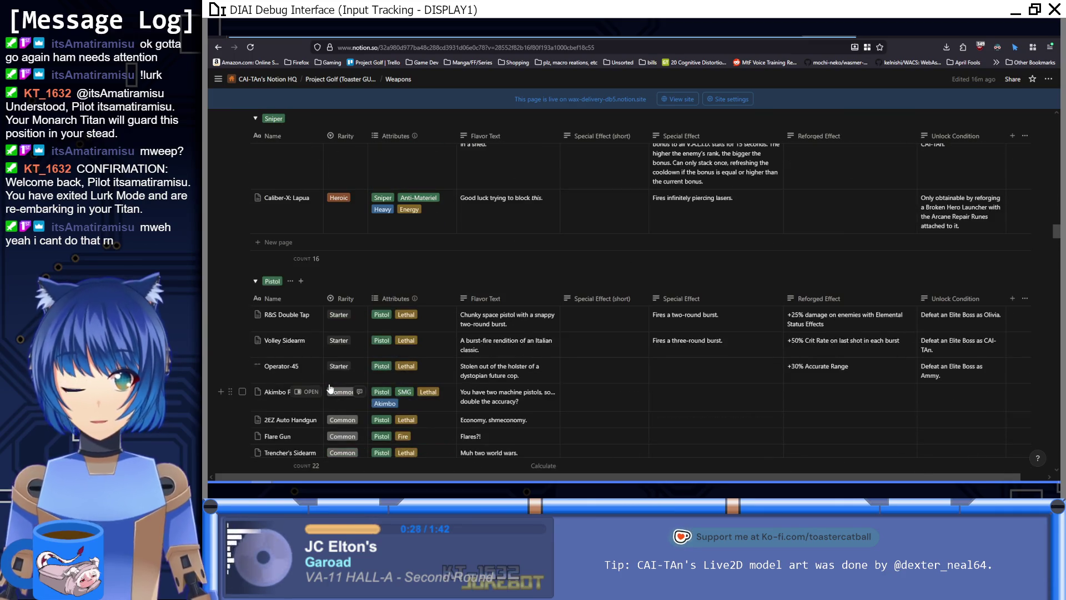
scroll(329, 389, down, 10)
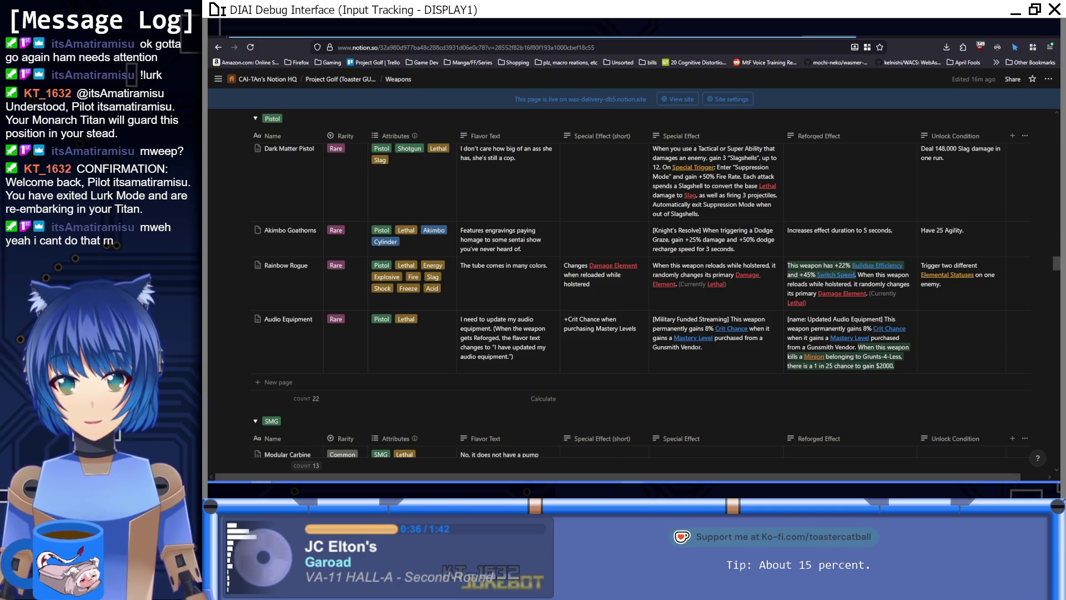
mouse_move(632, 481)
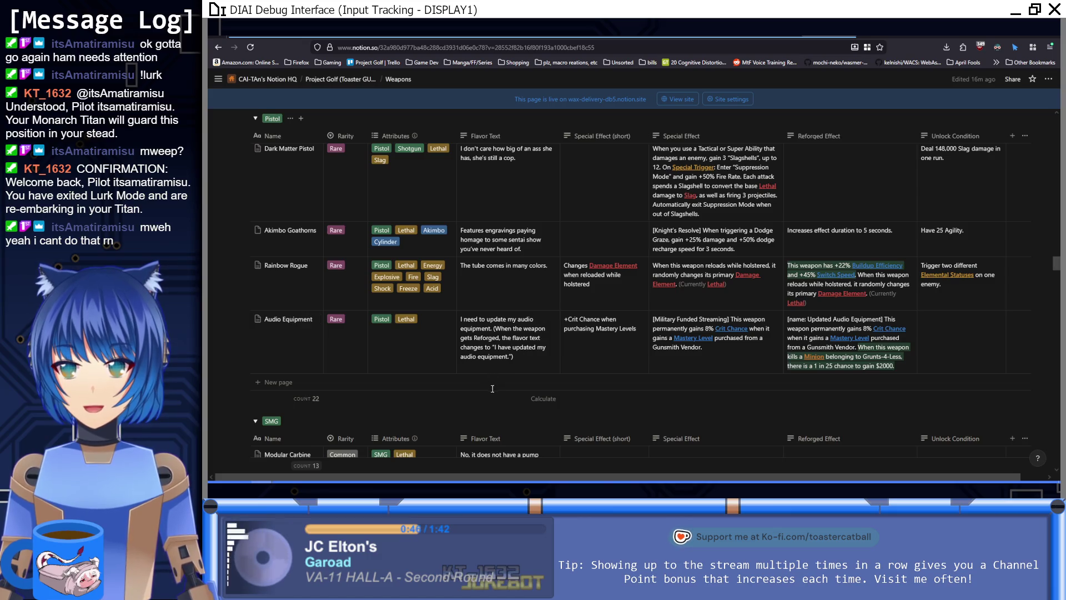
scroll(491, 388, up, 10)
scroll(491, 398, up, 10)
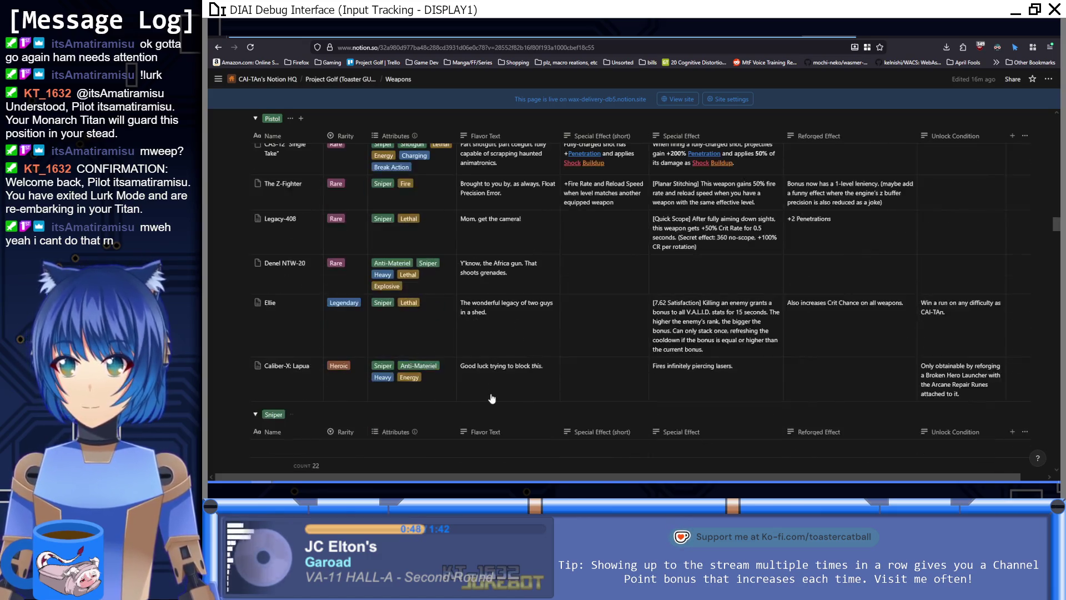
scroll(489, 399, up, 15)
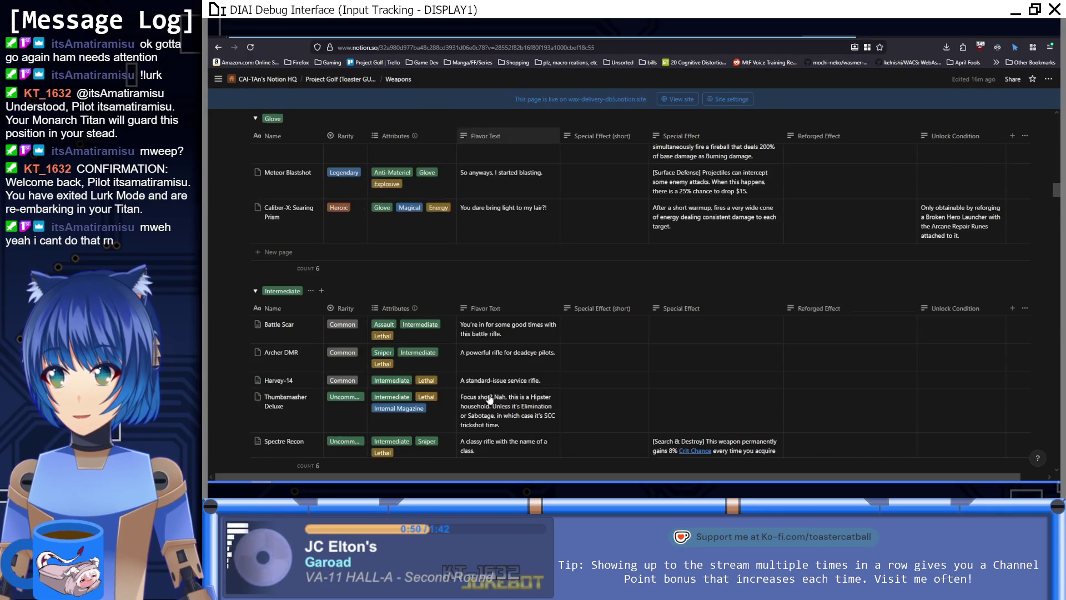
scroll(489, 396, up, 10)
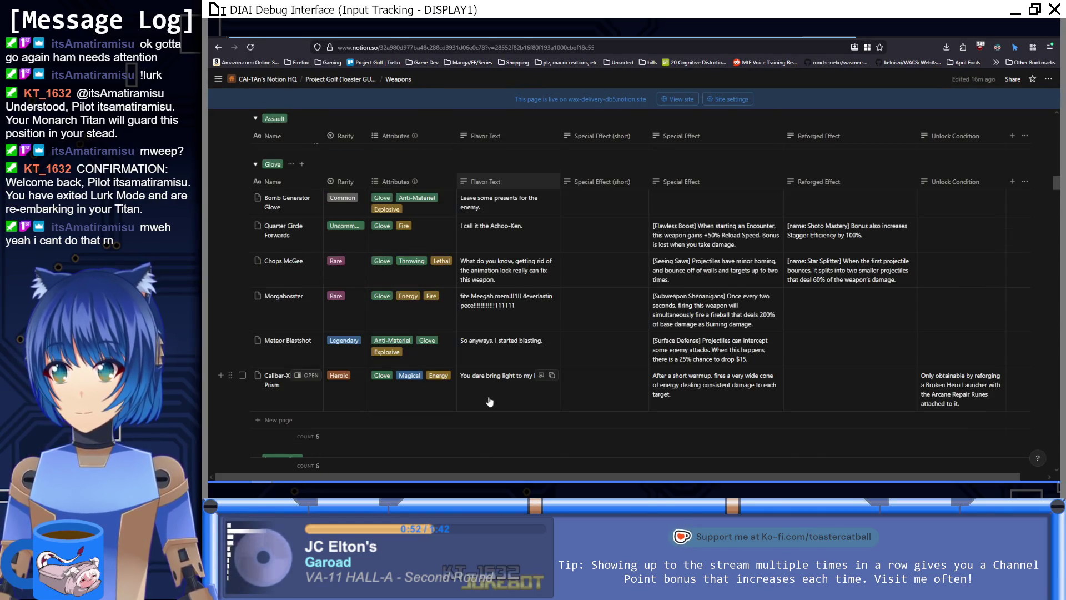
scroll(495, 399, down, 20)
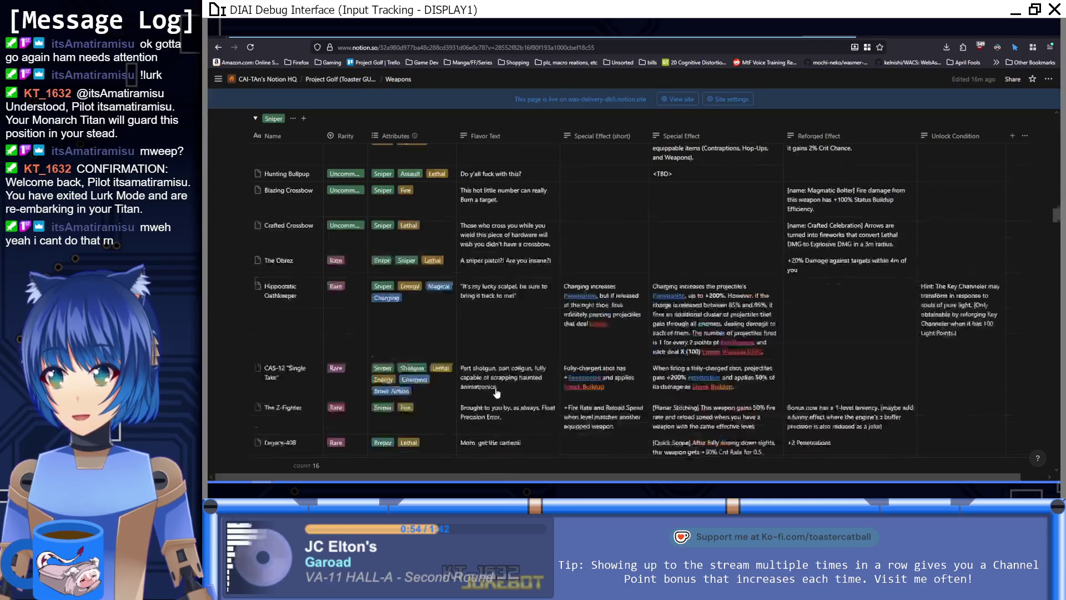
scroll(497, 393, down, 2)
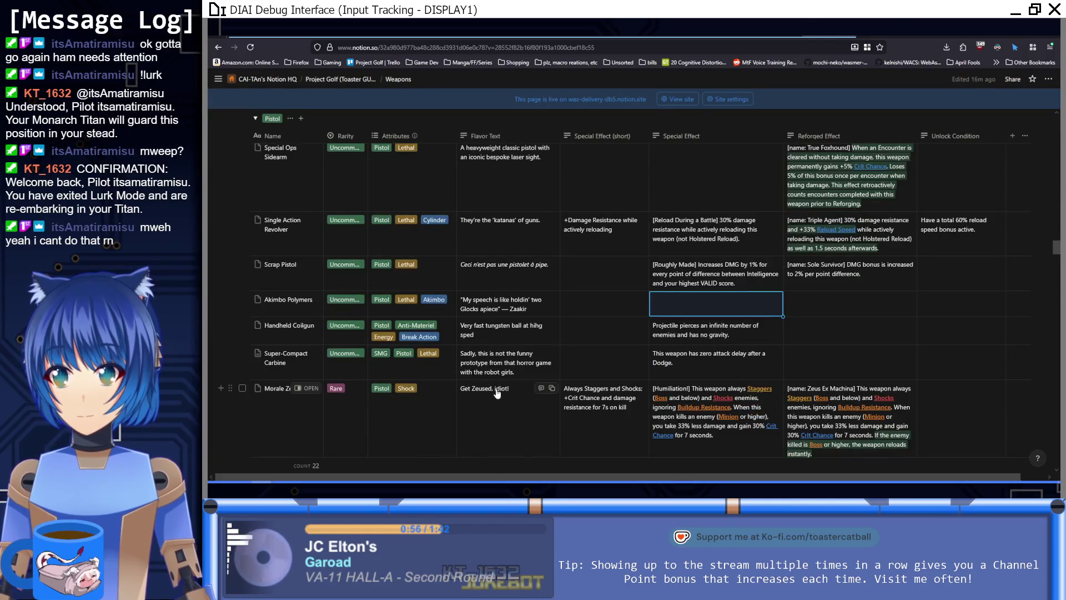
scroll(497, 394, down, 1)
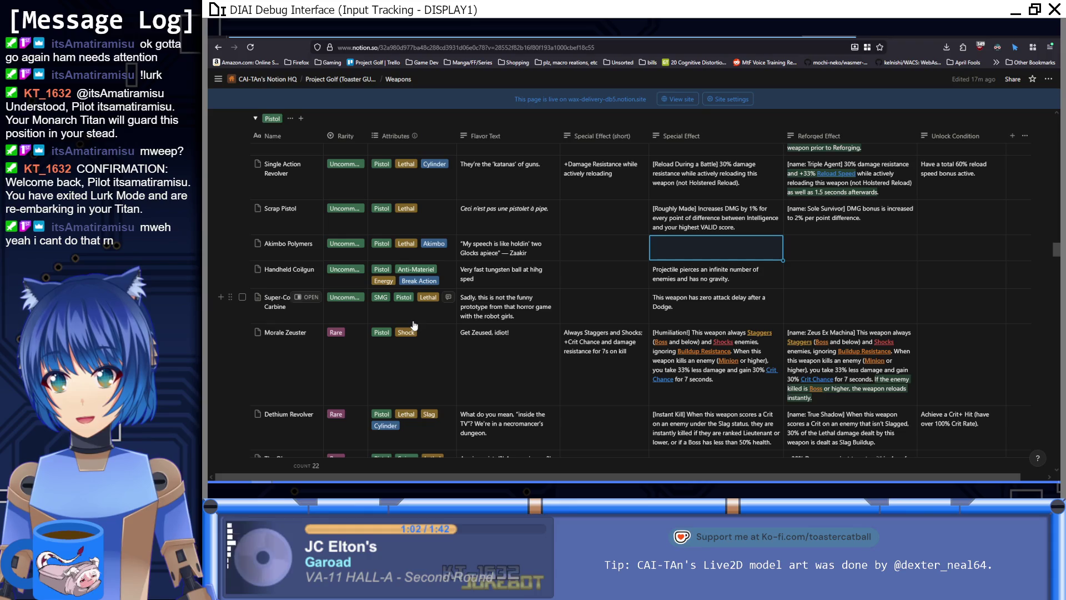
scroll(279, 283, up, 1)
scroll(279, 284, up, 3)
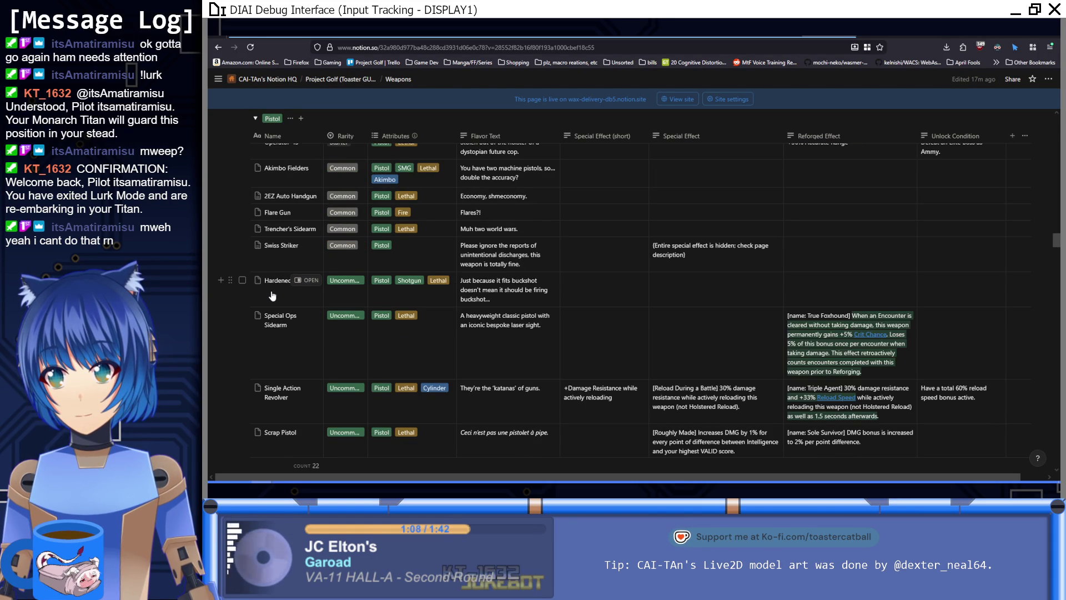
scroll(272, 295, up, 1)
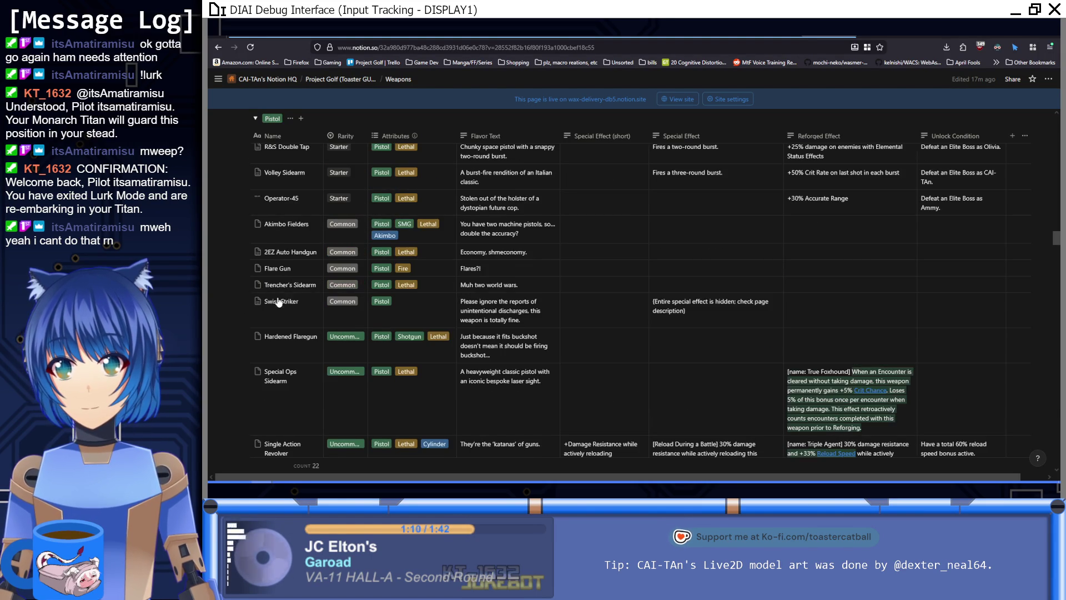
scroll(418, 339, up, 2)
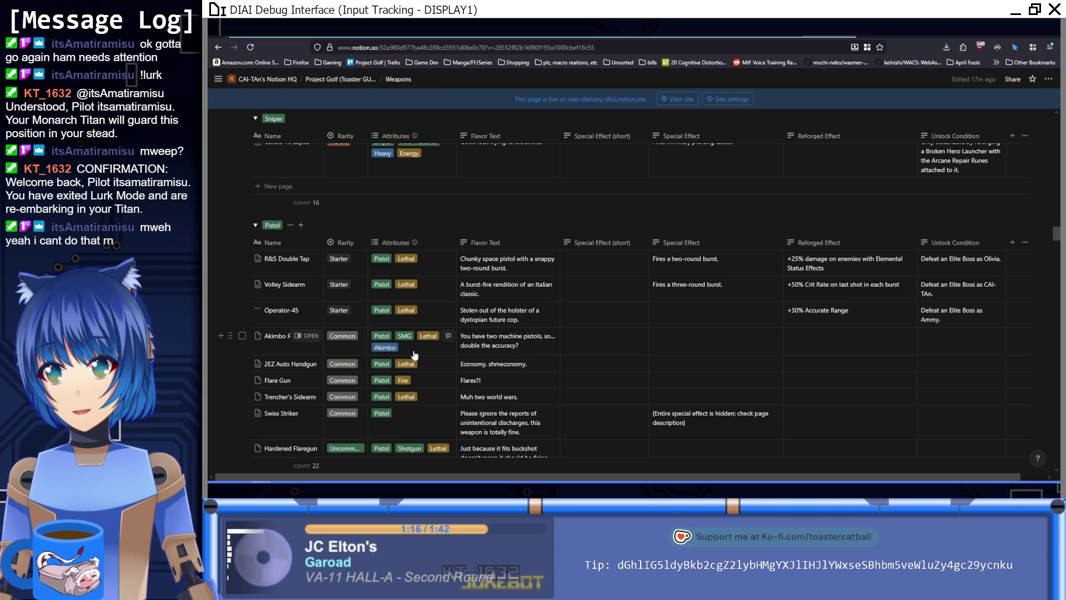
scroll(414, 355, down, 10)
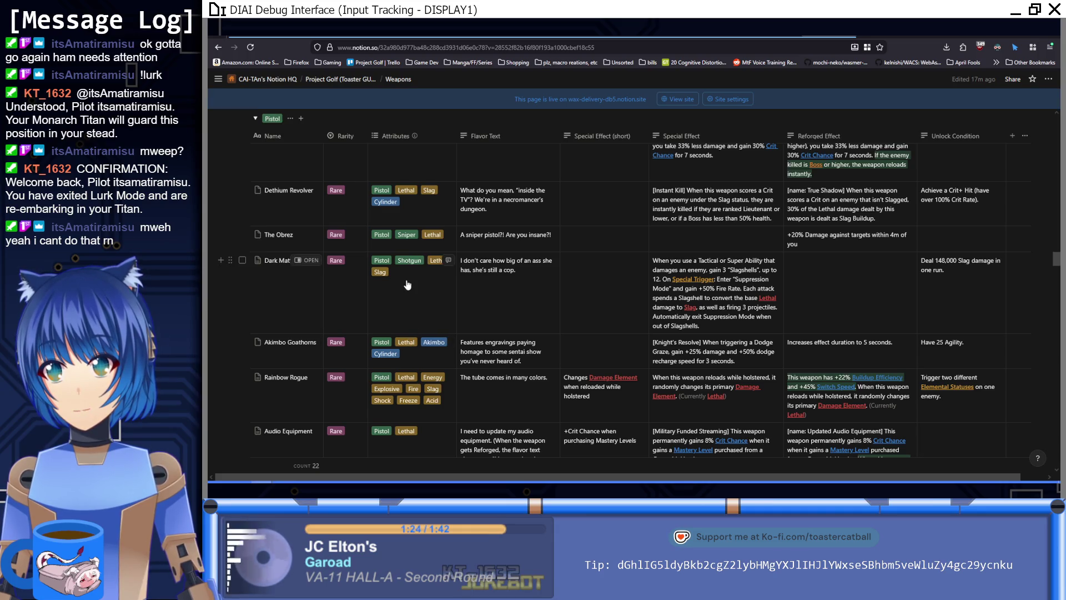
scroll(408, 288, down, 3)
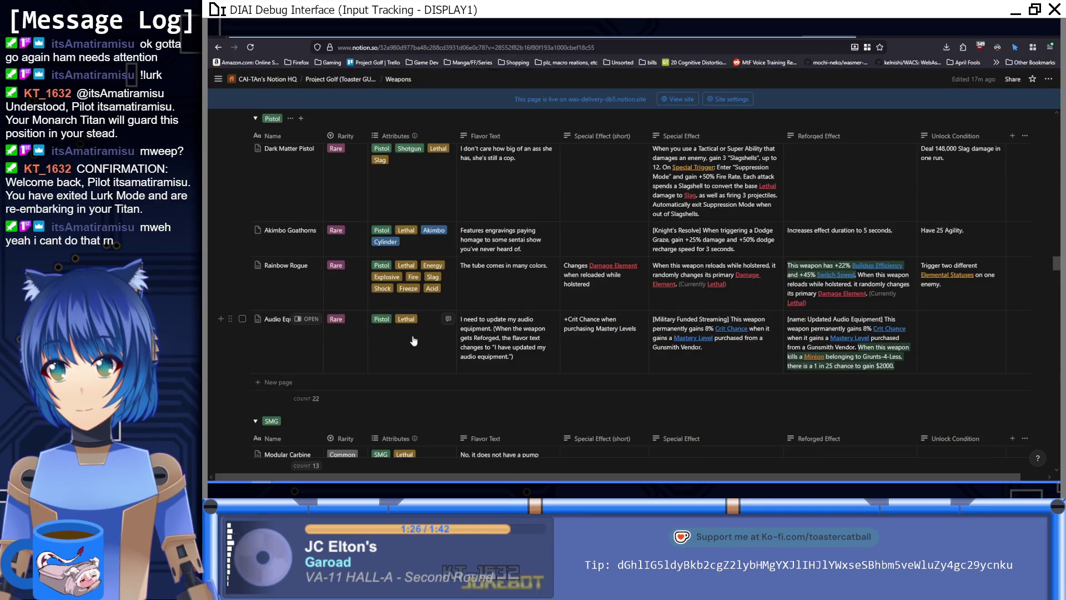
scroll(413, 333, up, 5)
scroll(413, 333, up, 4)
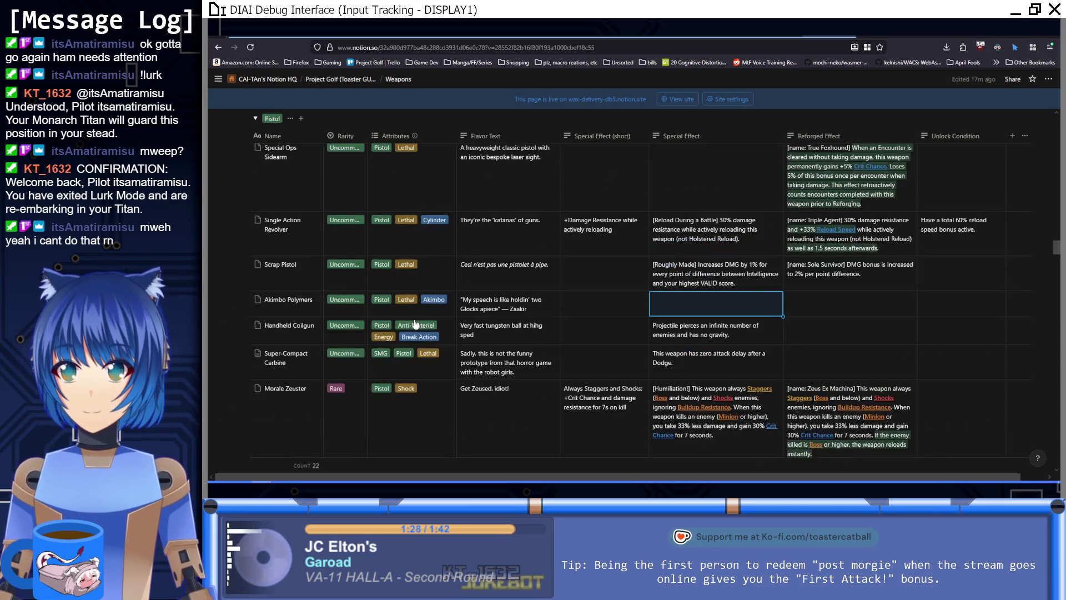
scroll(415, 324, up, 2)
scroll(415, 324, down, 5)
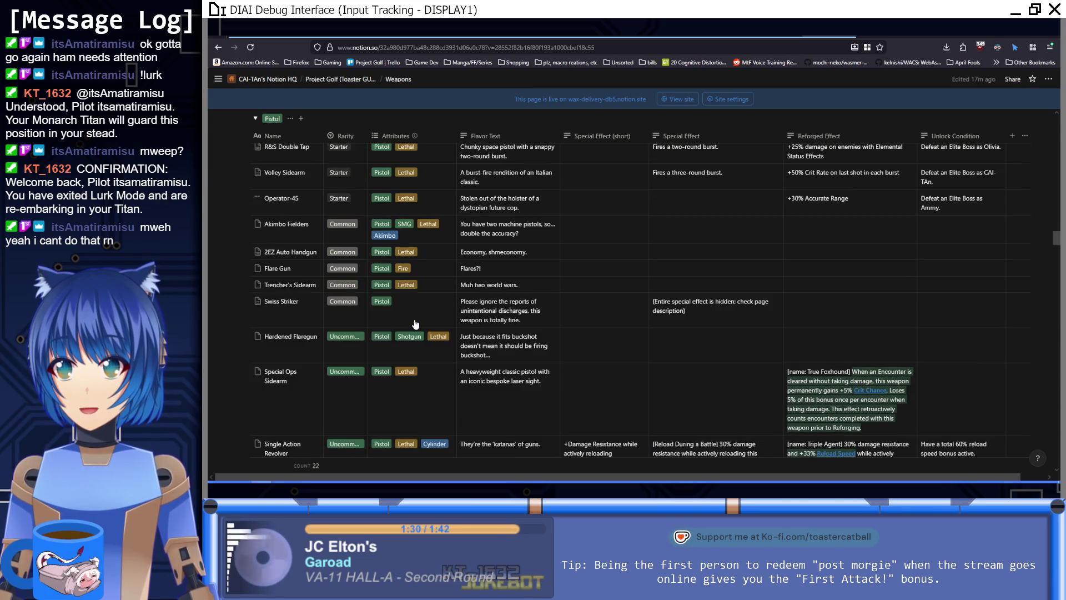
scroll(417, 354, up, 5)
scroll(459, 343, down, 3)
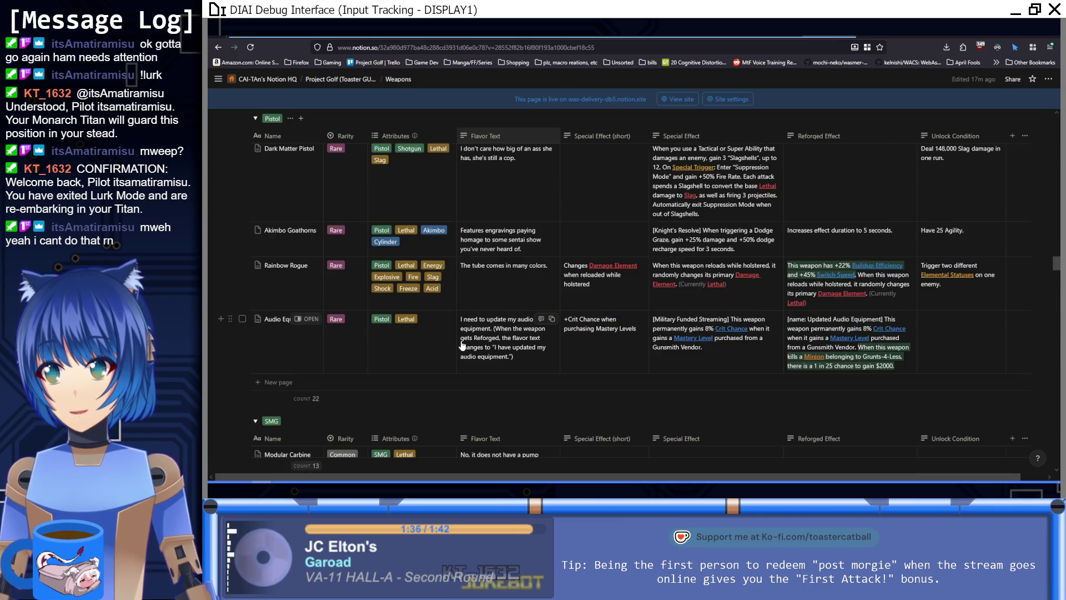
scroll(462, 341, down, 15)
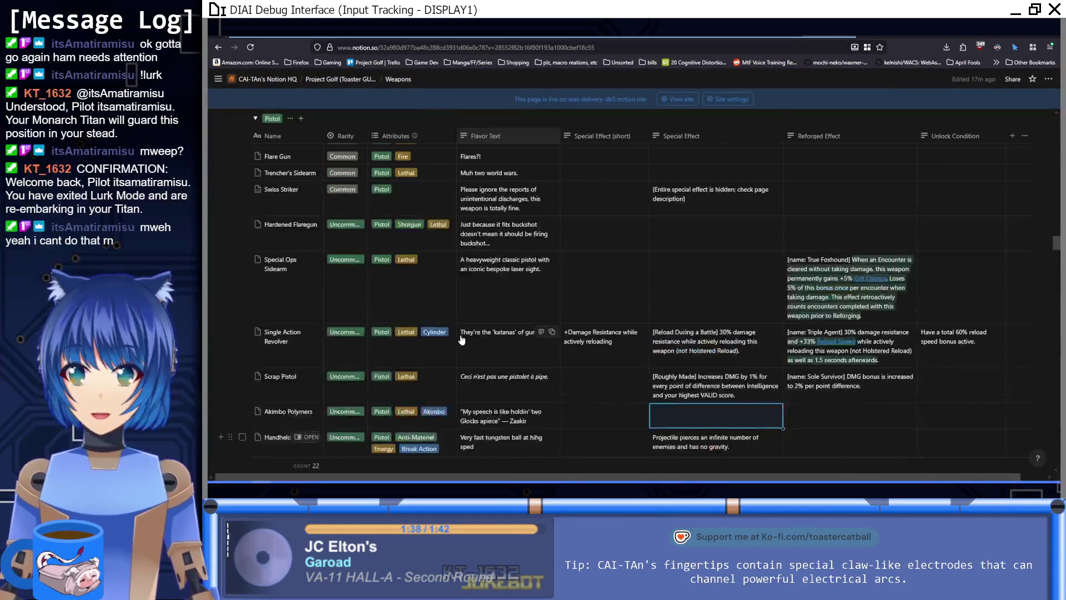
scroll(441, 361, up, 5)
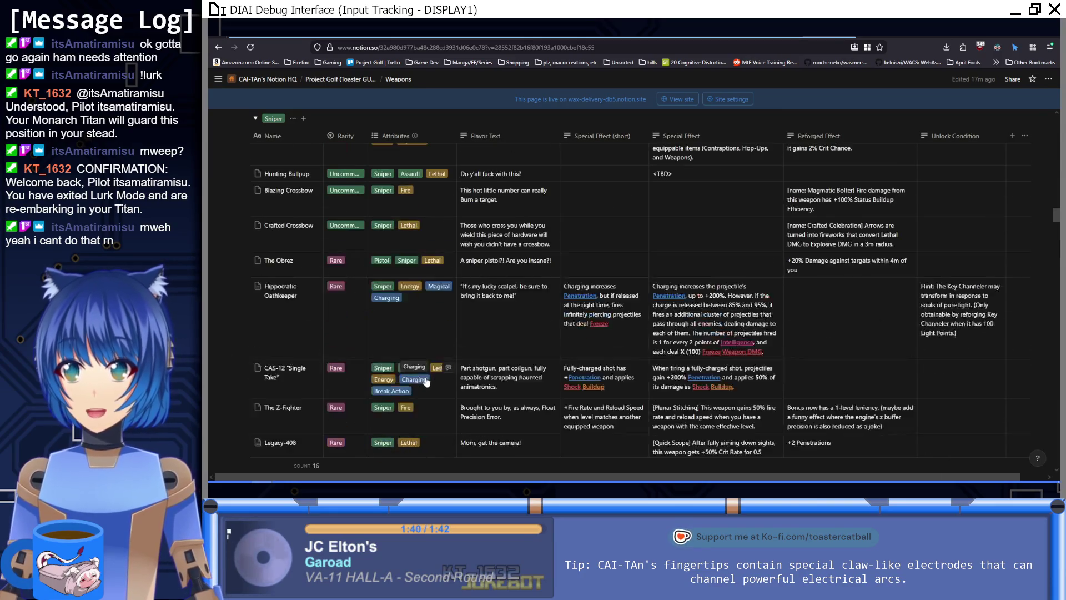
scroll(430, 294, up, 5)
scroll(431, 293, down, 10)
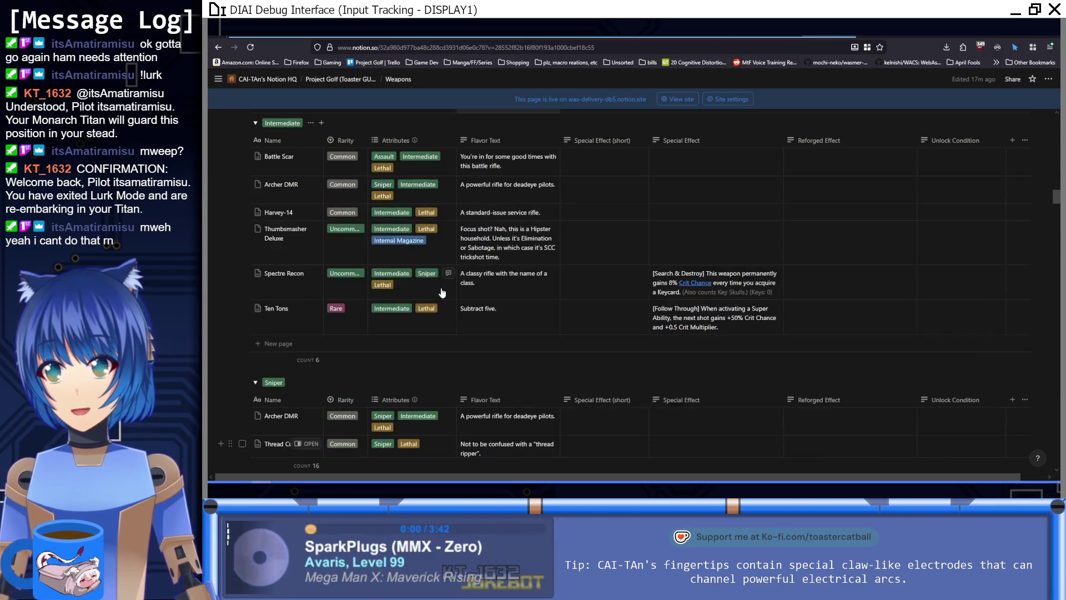
scroll(445, 278, down, 10)
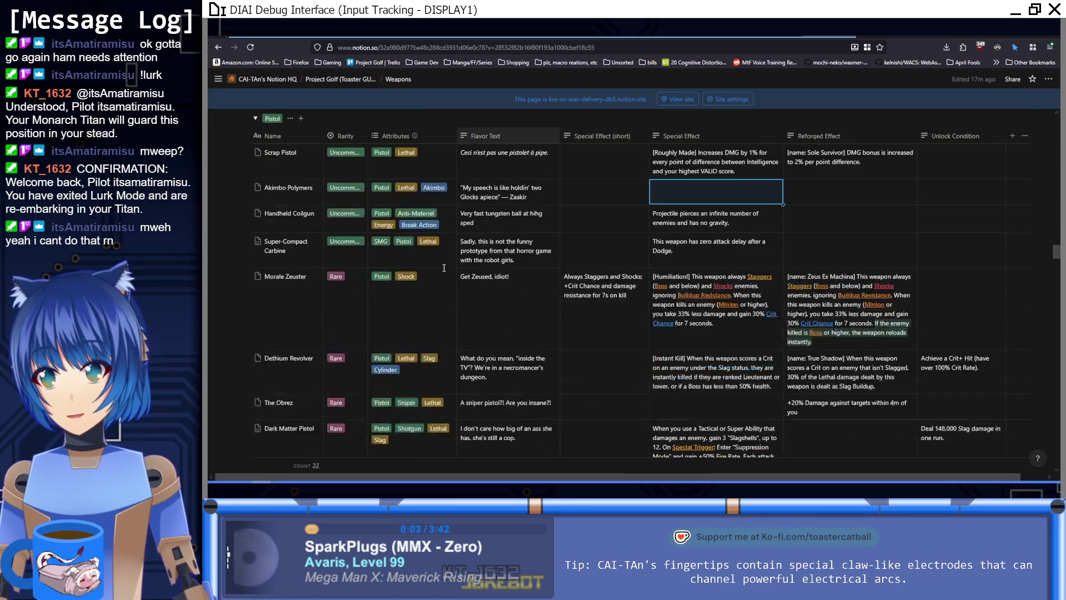
scroll(445, 306, up, 3)
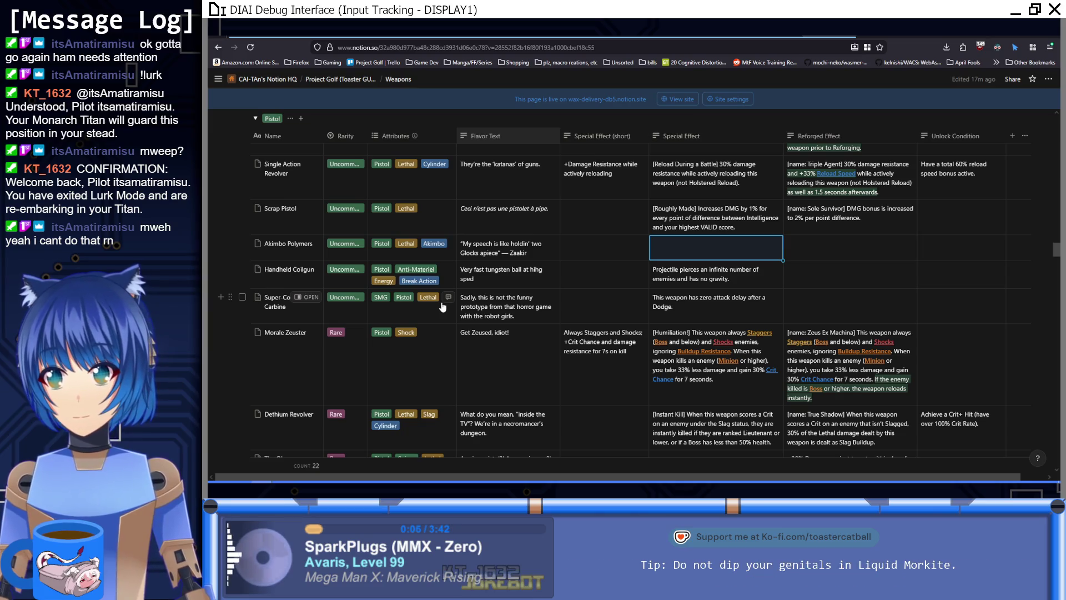
scroll(431, 316, up, 4)
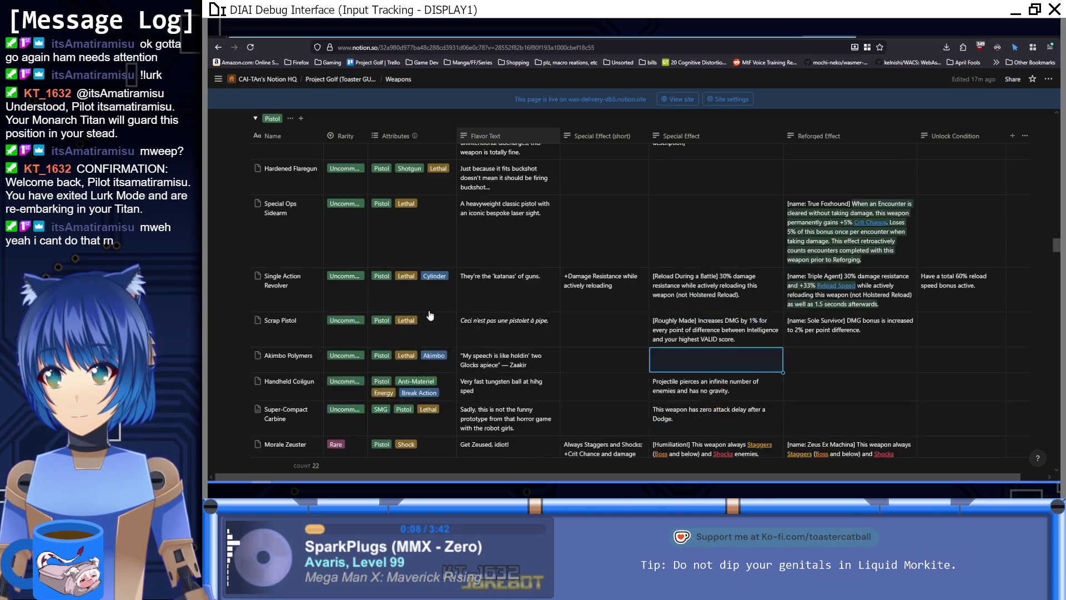
Step: Scroll up to the top of the Pistol group, starting at R&S Double Tap
scroll(431, 316, up, 2)
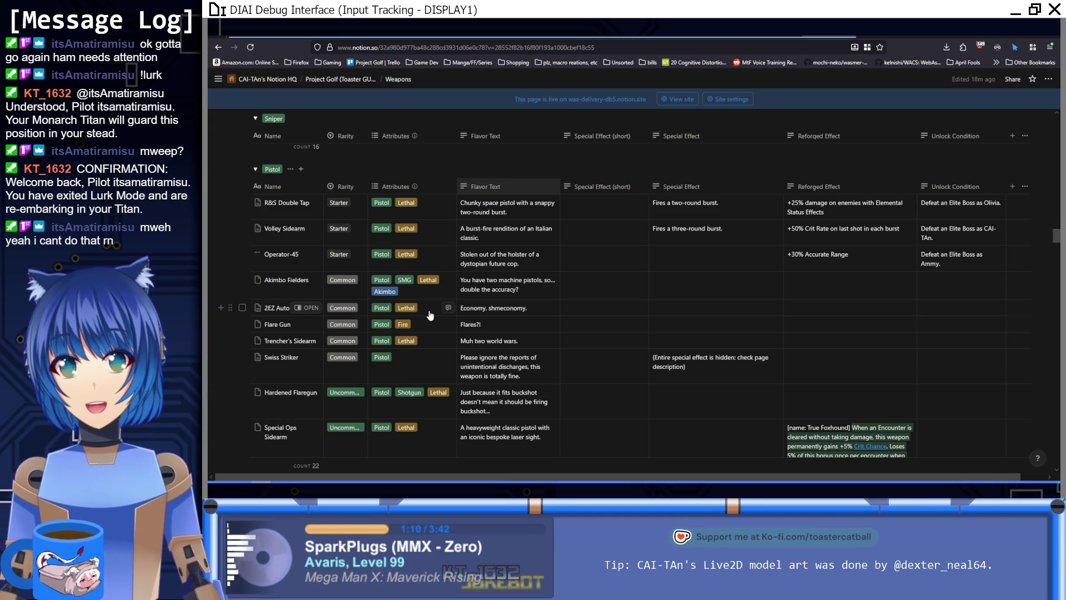
scroll(431, 316, down, 1)
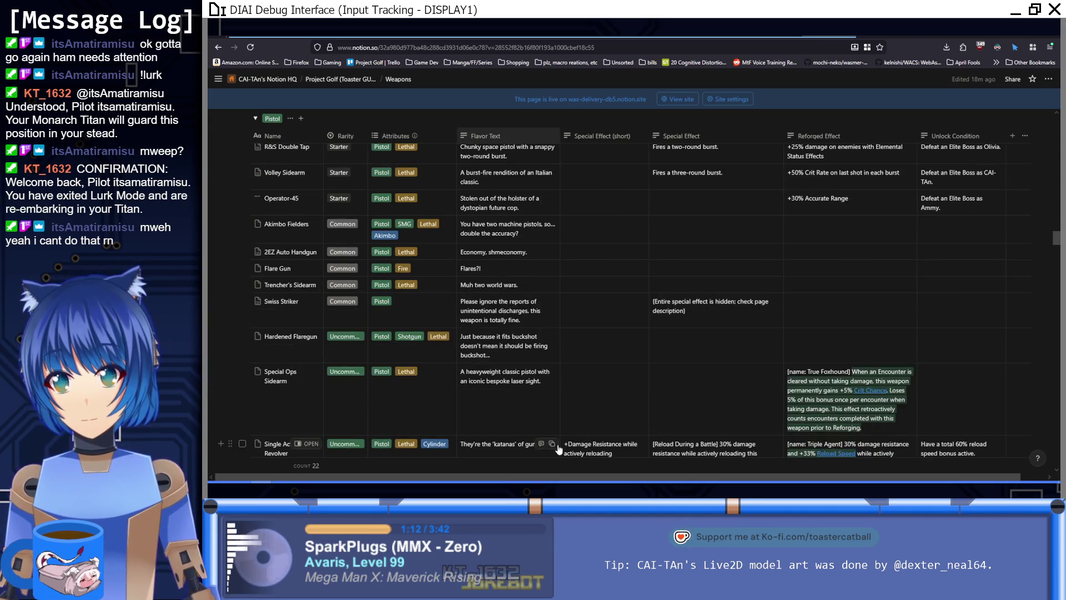
key(alt+Tab)
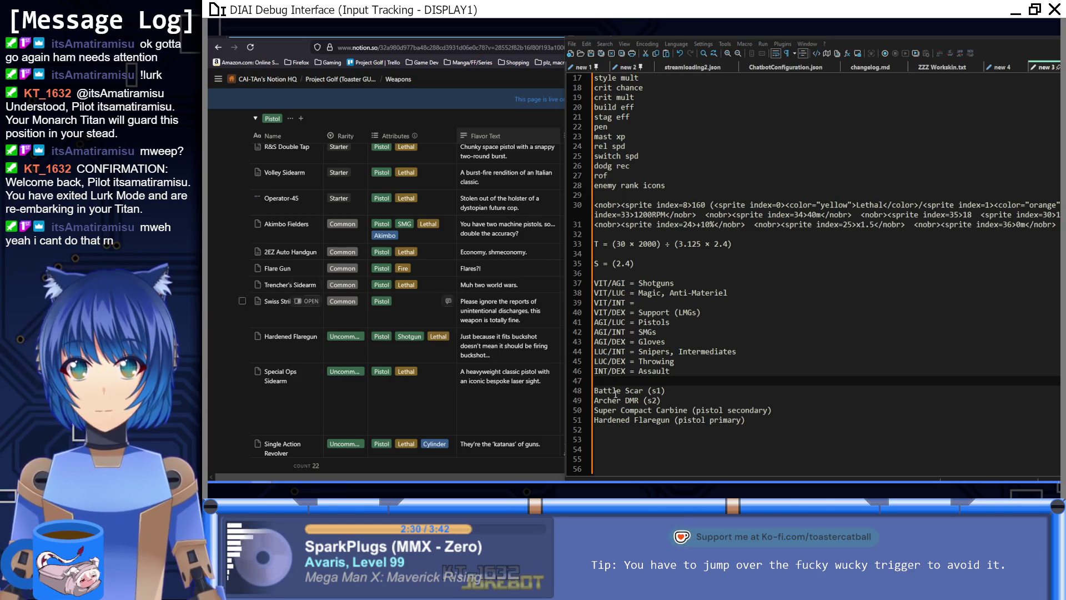
click(710, 382)
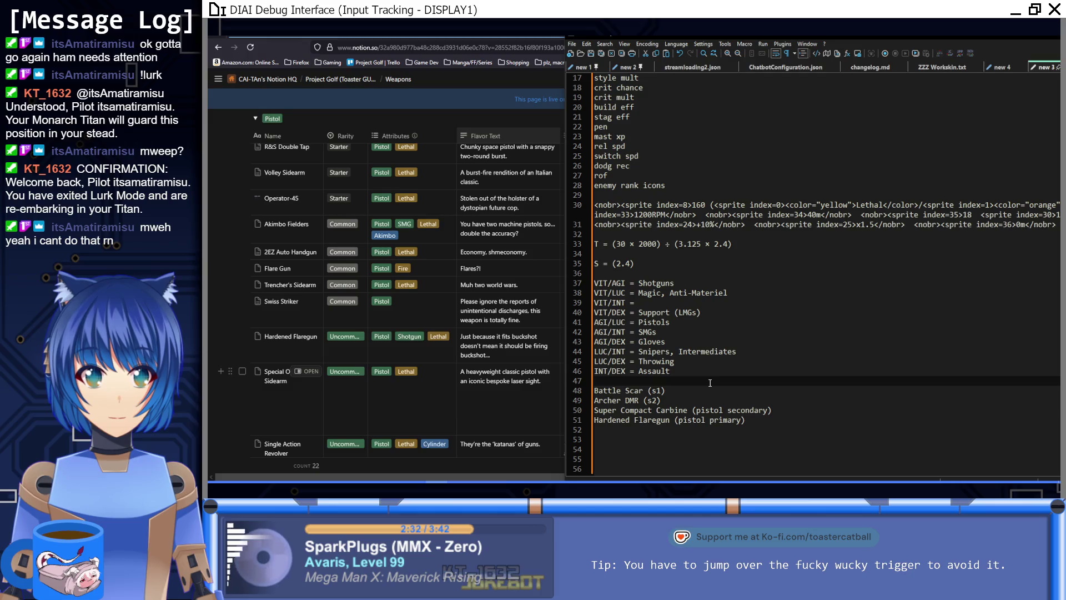
click(710, 375)
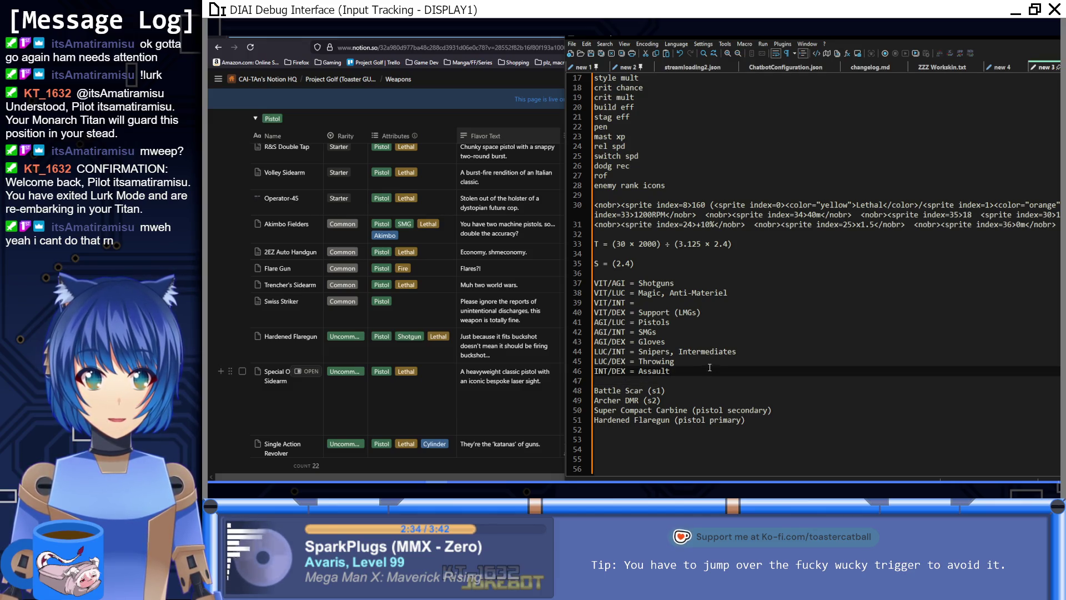
click(661, 333)
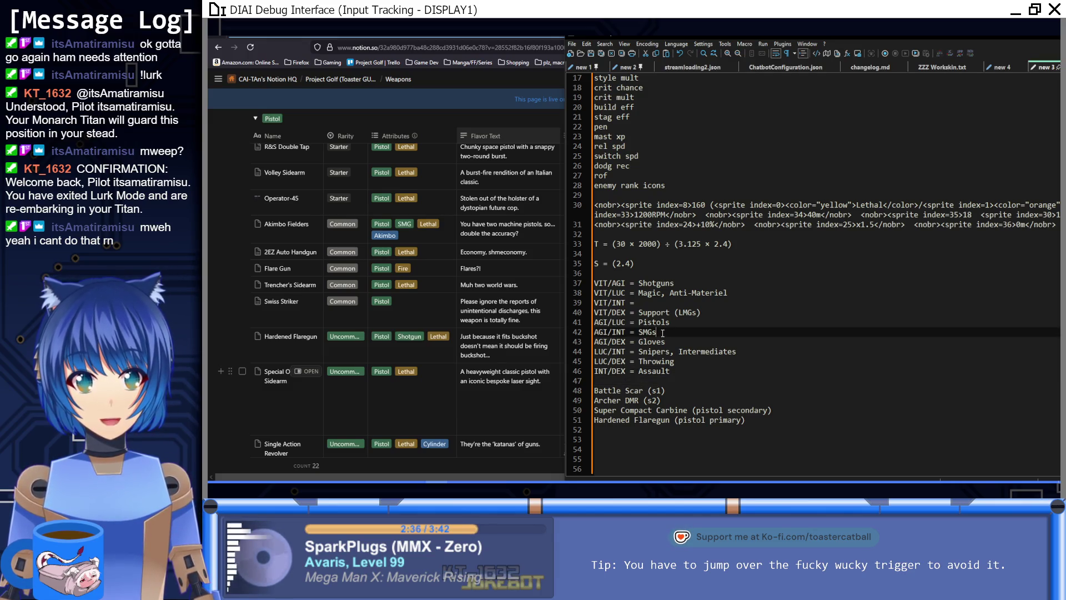
click(675, 371)
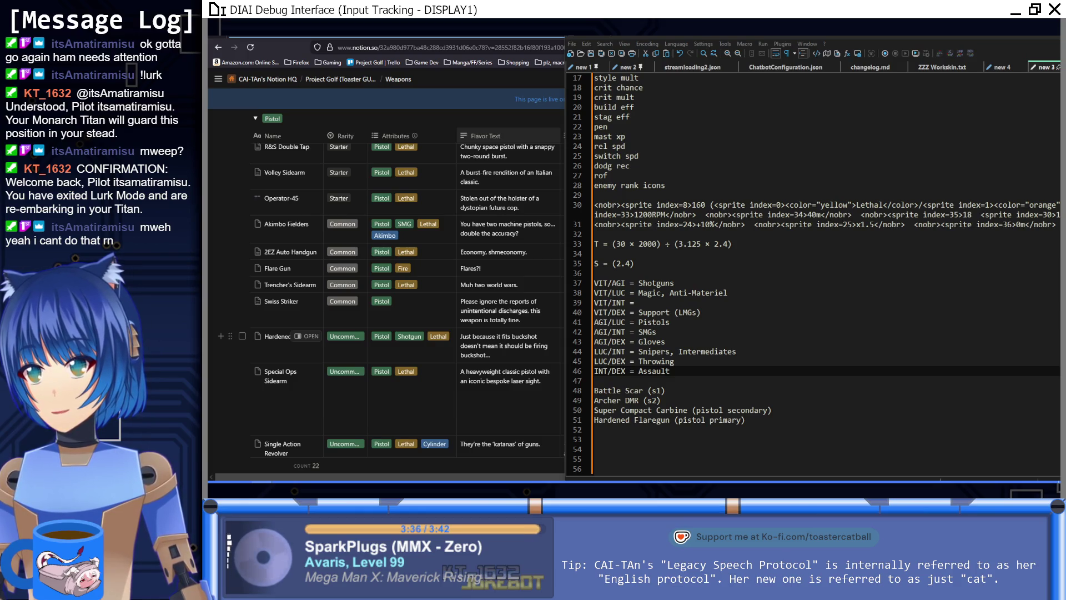
click(707, 382)
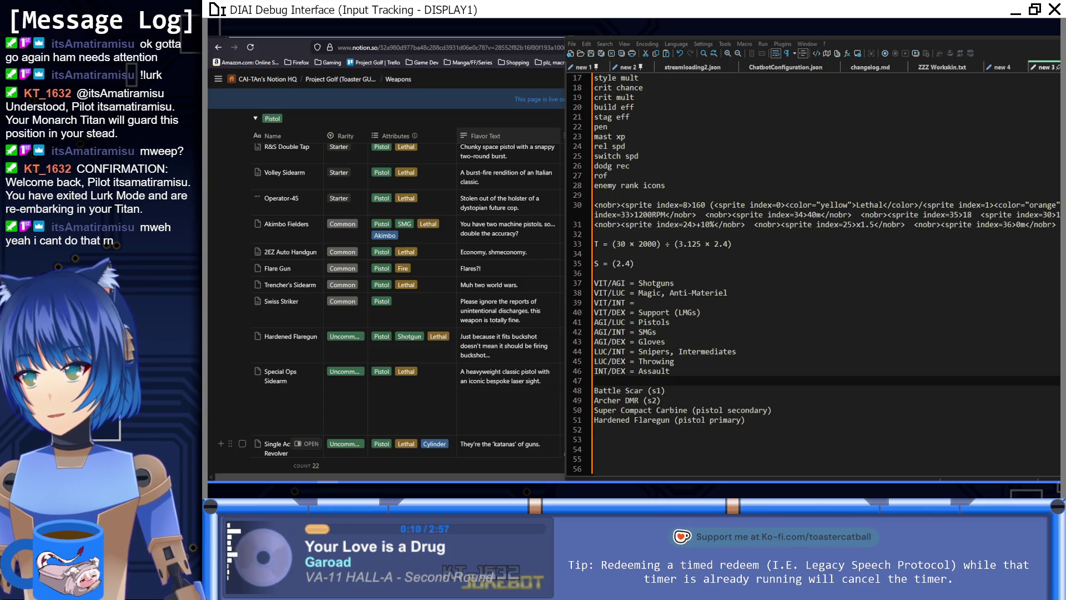
click(692, 380)
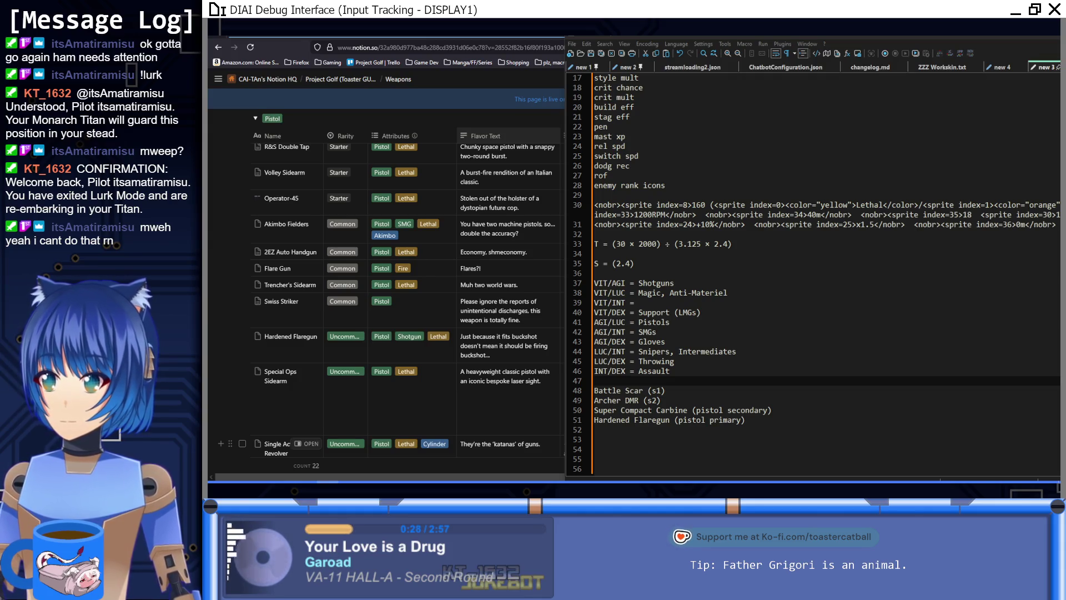
click(705, 365)
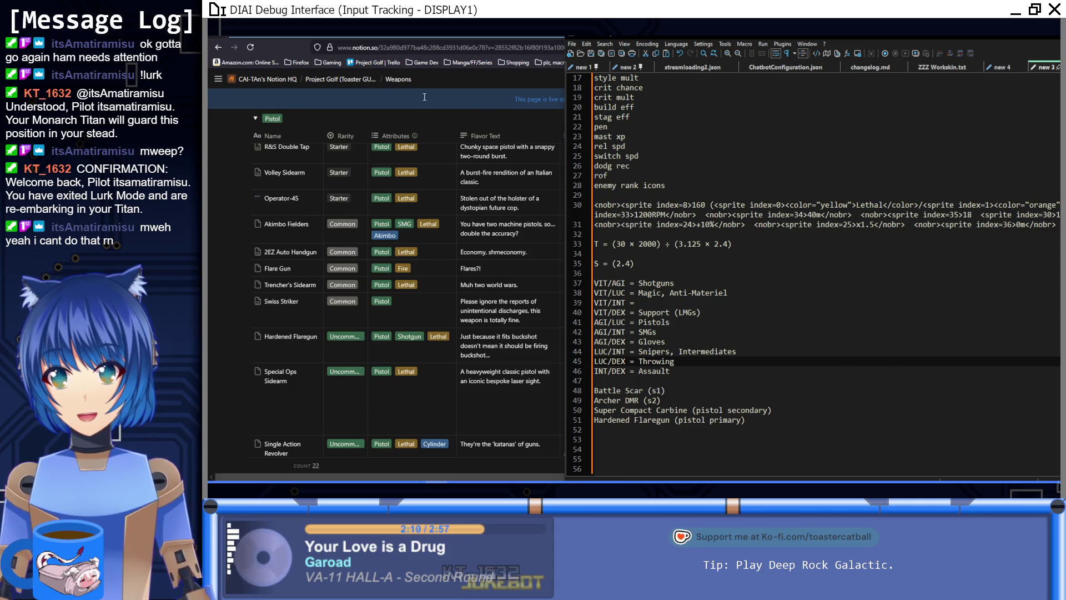
click(472, 81)
scroll(480, 317, down, 10)
scroll(481, 317, up, 5)
key(alt+Tab)
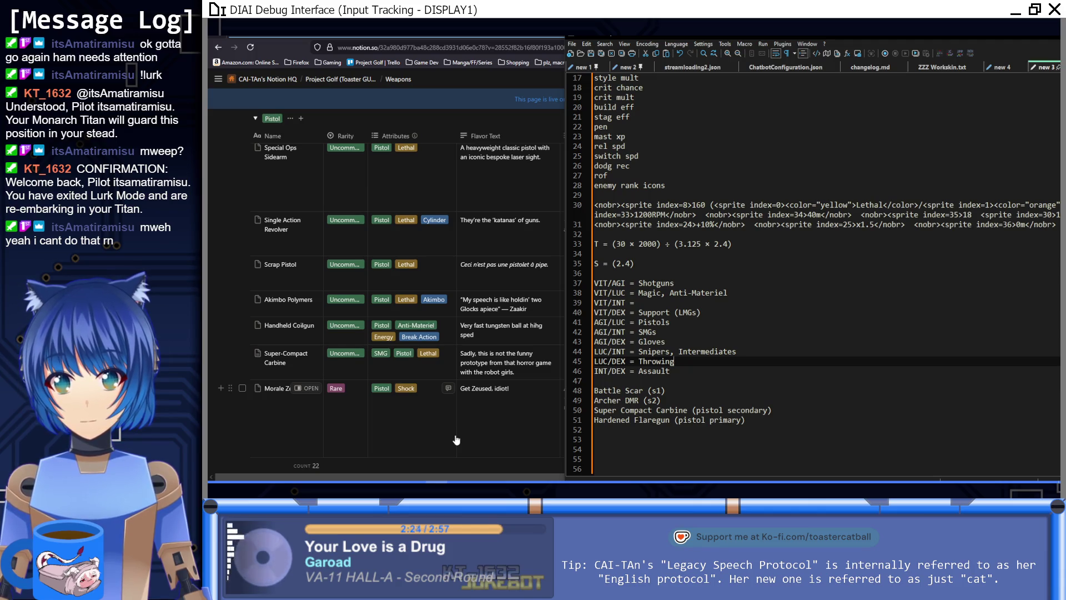
scroll(457, 440, down, 10)
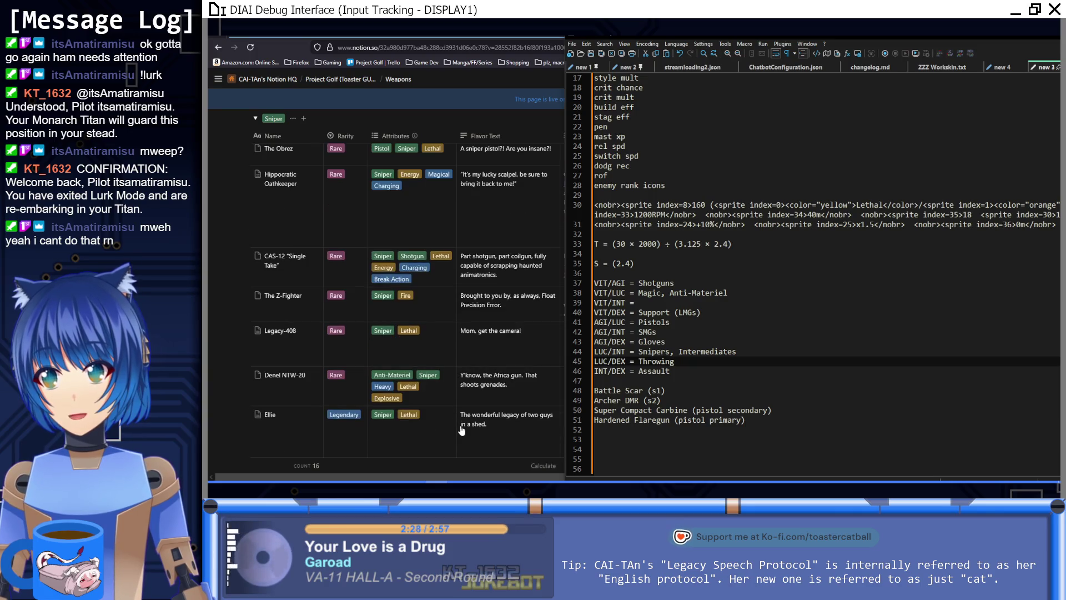
scroll(462, 430, down, 10)
scroll(457, 426, down, 15)
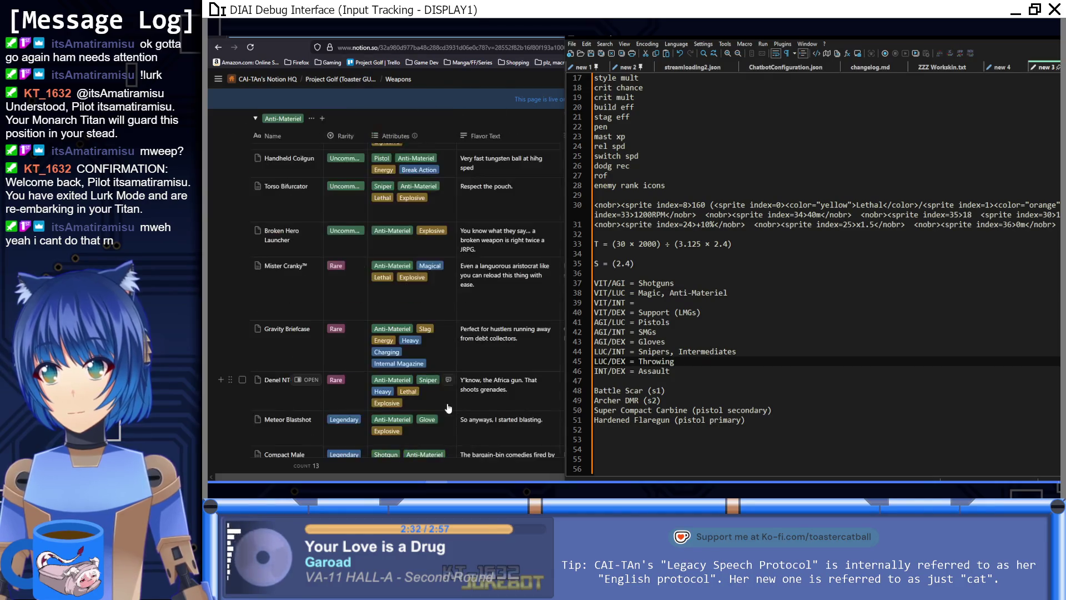
scroll(449, 408, up, 3)
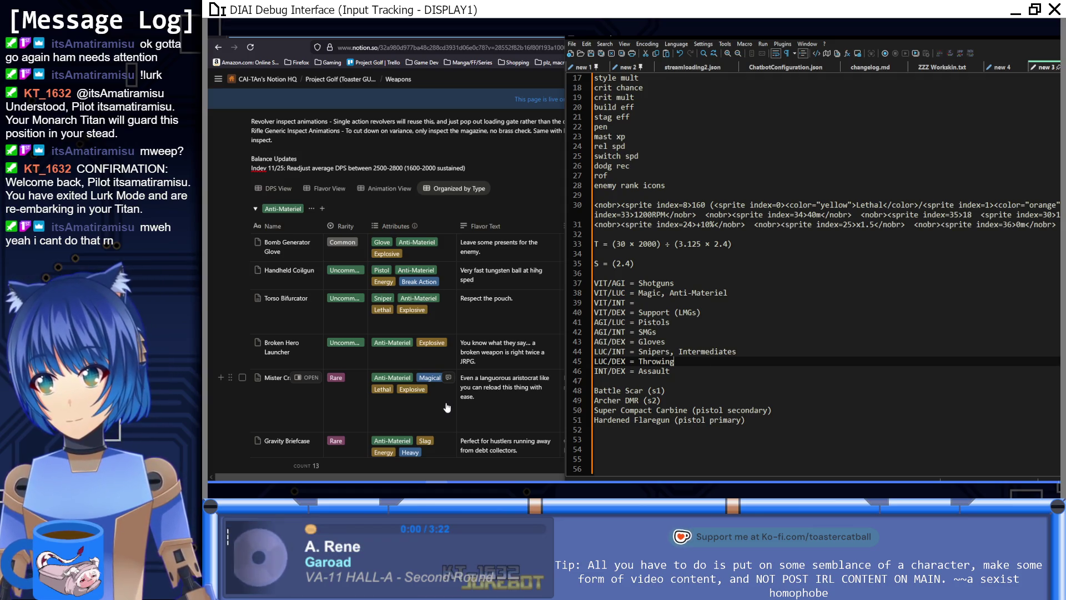
scroll(447, 408, down, 1)
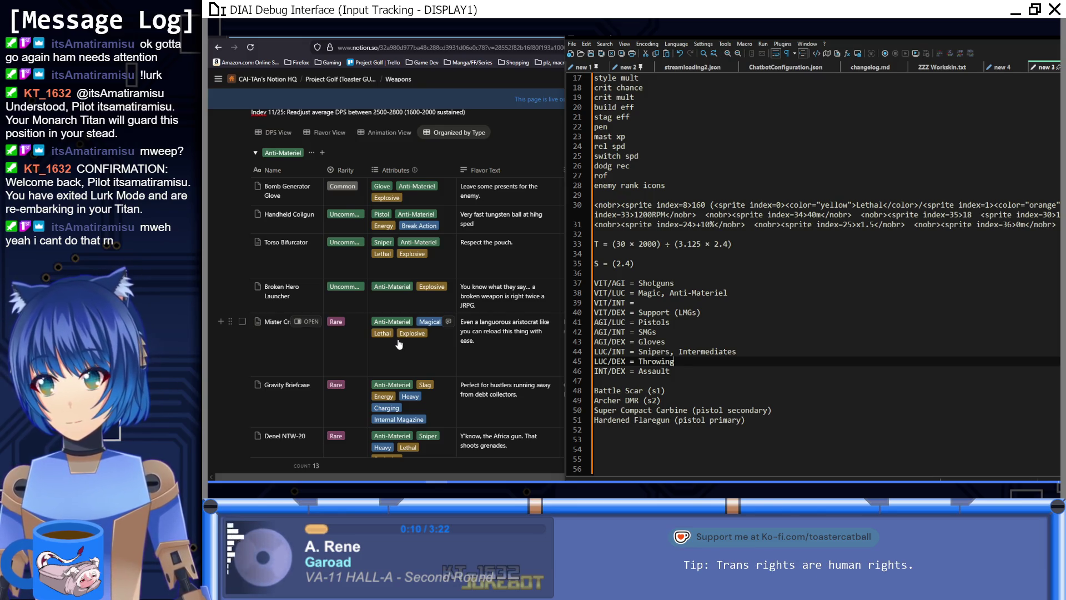
scroll(399, 344, down, 5)
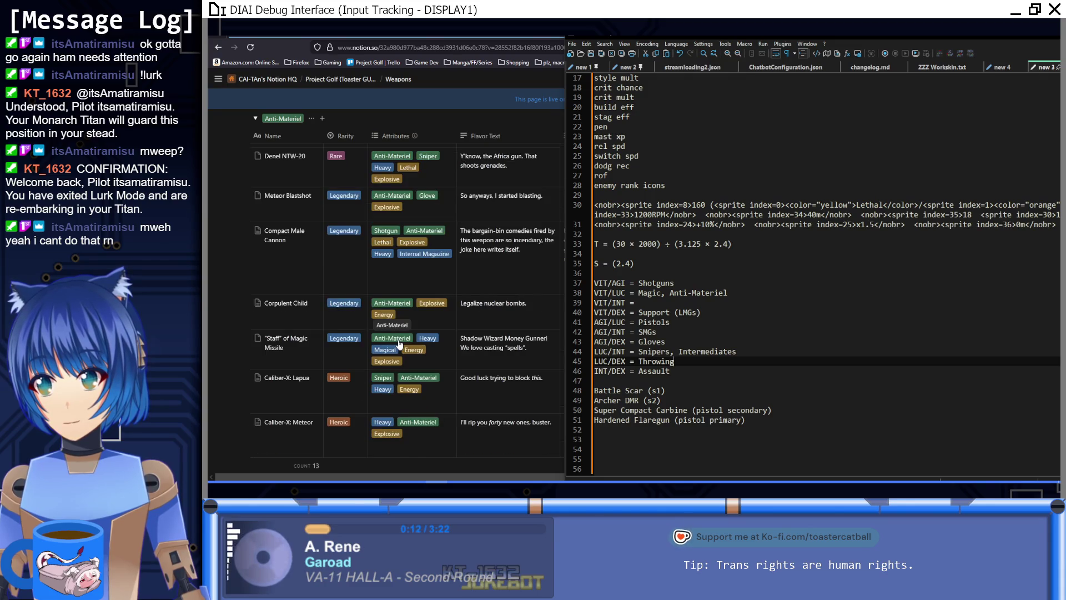
scroll(399, 344, down, 3)
scroll(399, 337, up, 3)
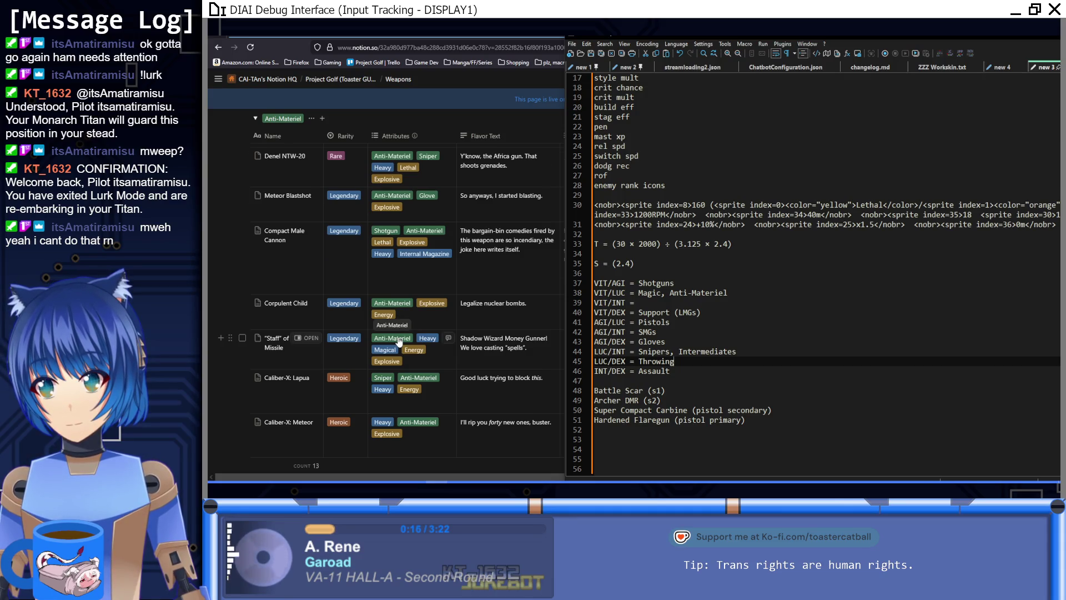
scroll(399, 341, up, 1)
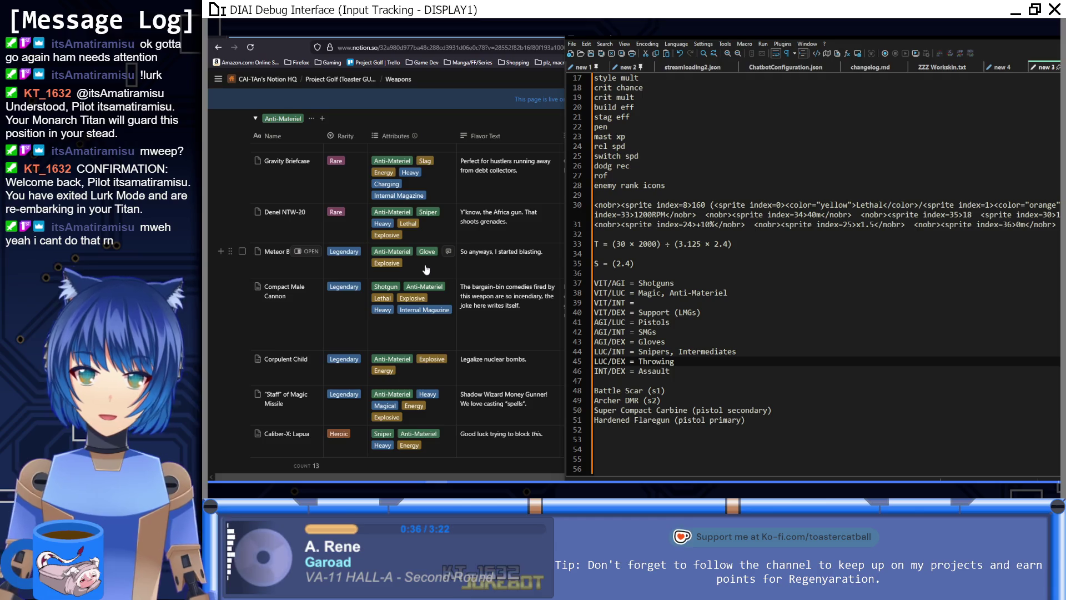
scroll(422, 261, up, 5)
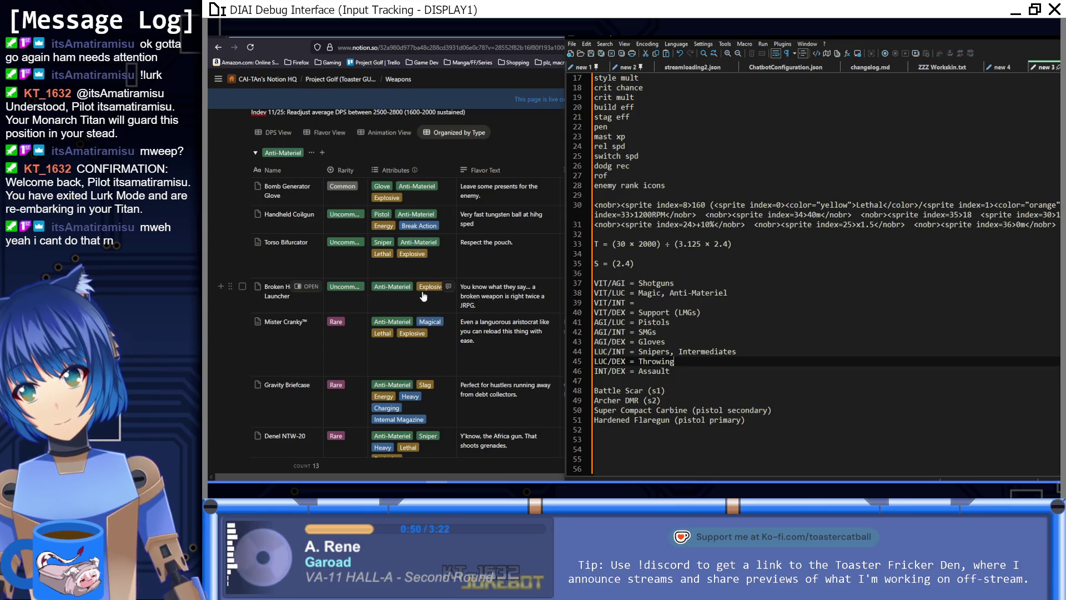
scroll(423, 296, down, 2)
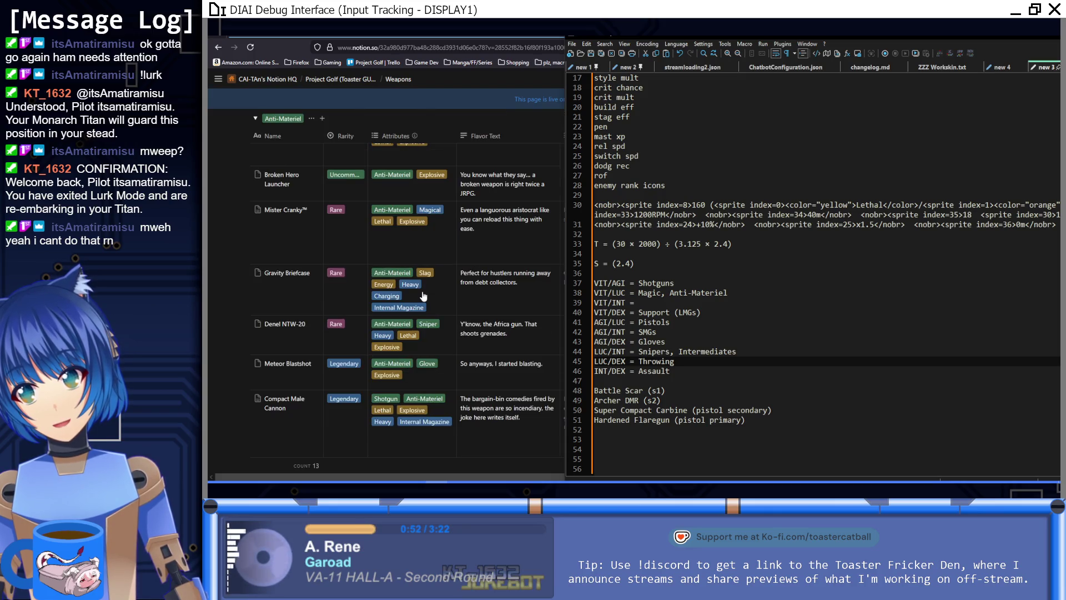
scroll(424, 296, down, 1)
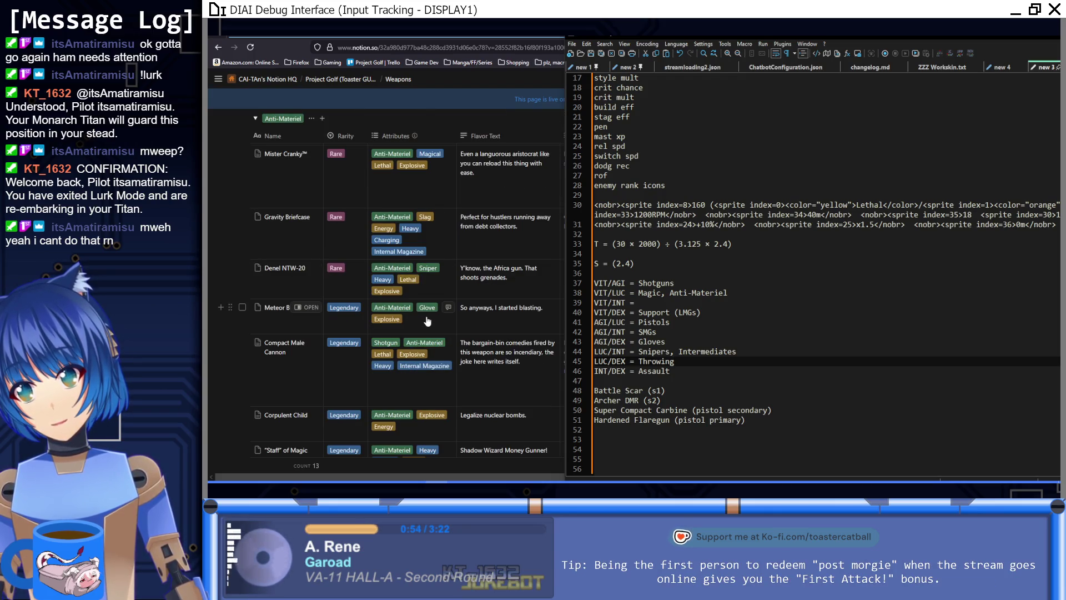
Step: Add a 'Meteor Blastshot (s0)' entry above Battle Scar in the weapon list
click(684, 383)
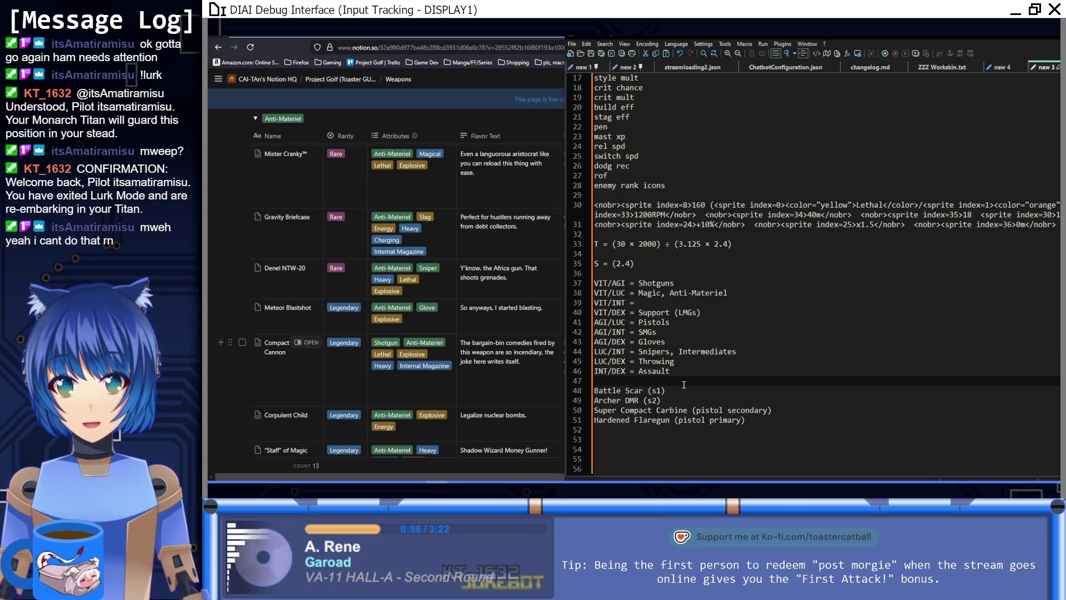
key(Return)
text(Meteor Blastshot)
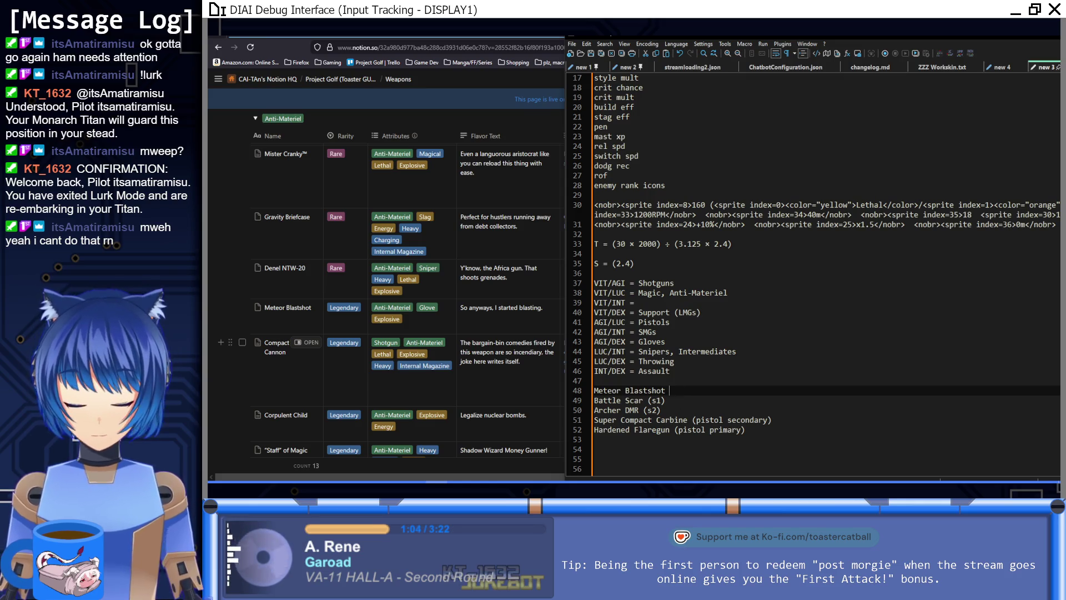
text((s0))
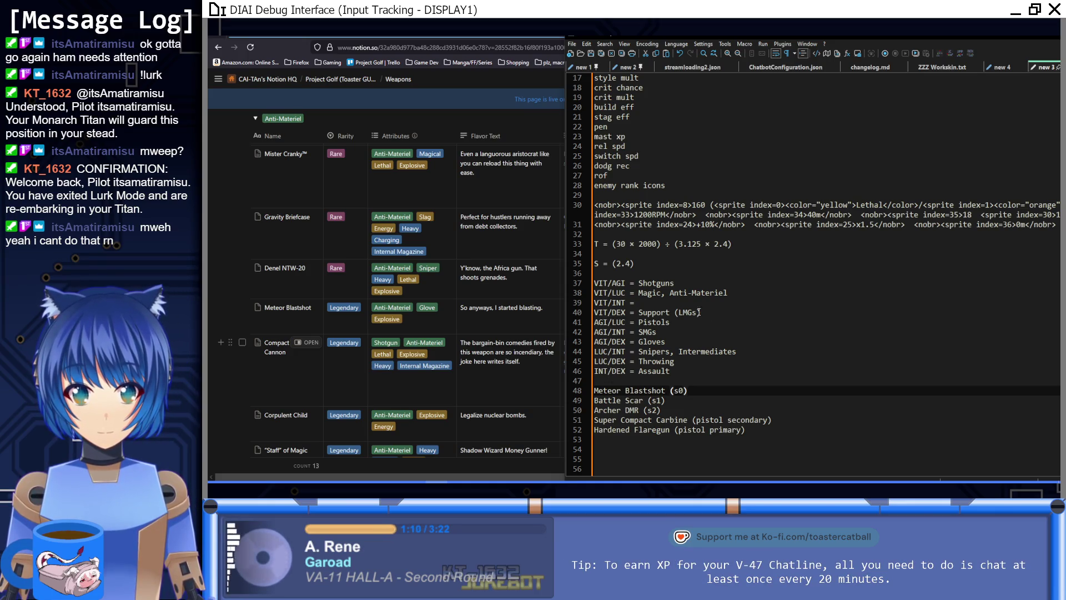
Step: Delete 'Pistols' from line 41 so it reads 'AGI/LUC = '
drag(594, 371, 627, 371)
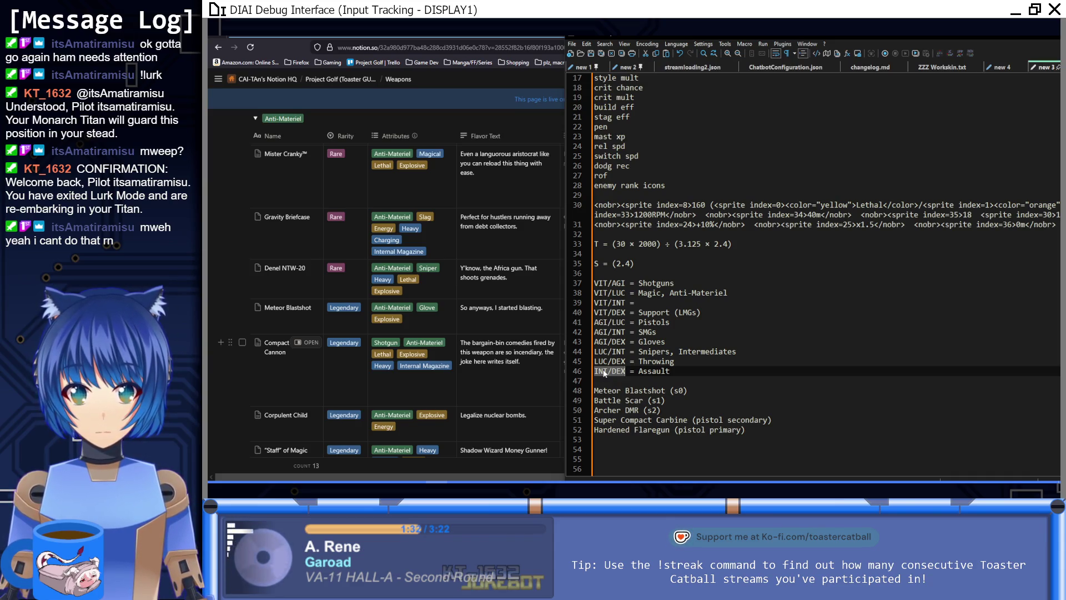
click(685, 325)
click(642, 324)
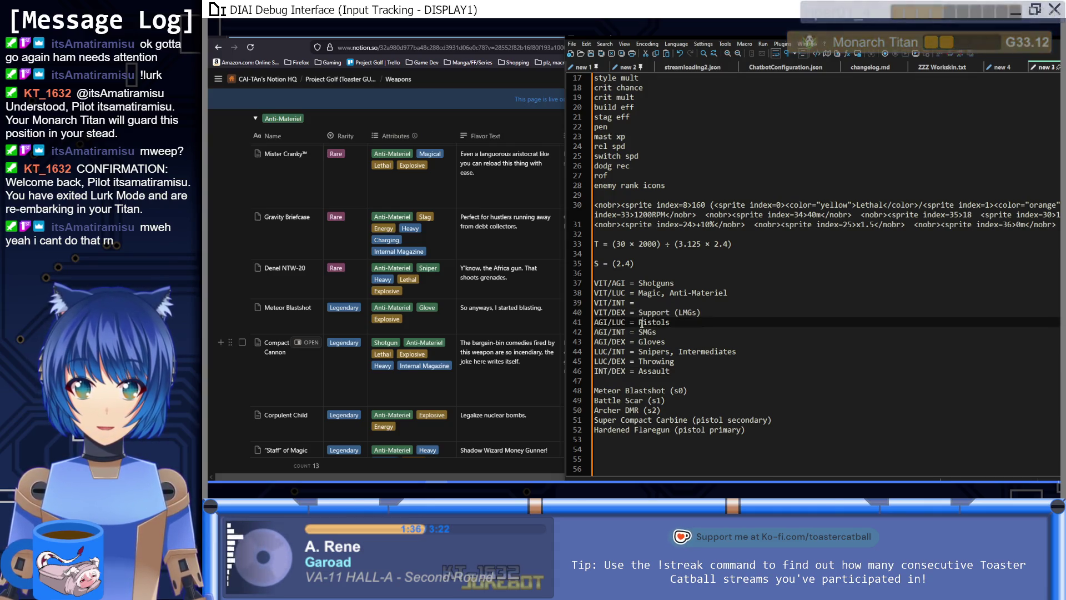
double_click(644, 323)
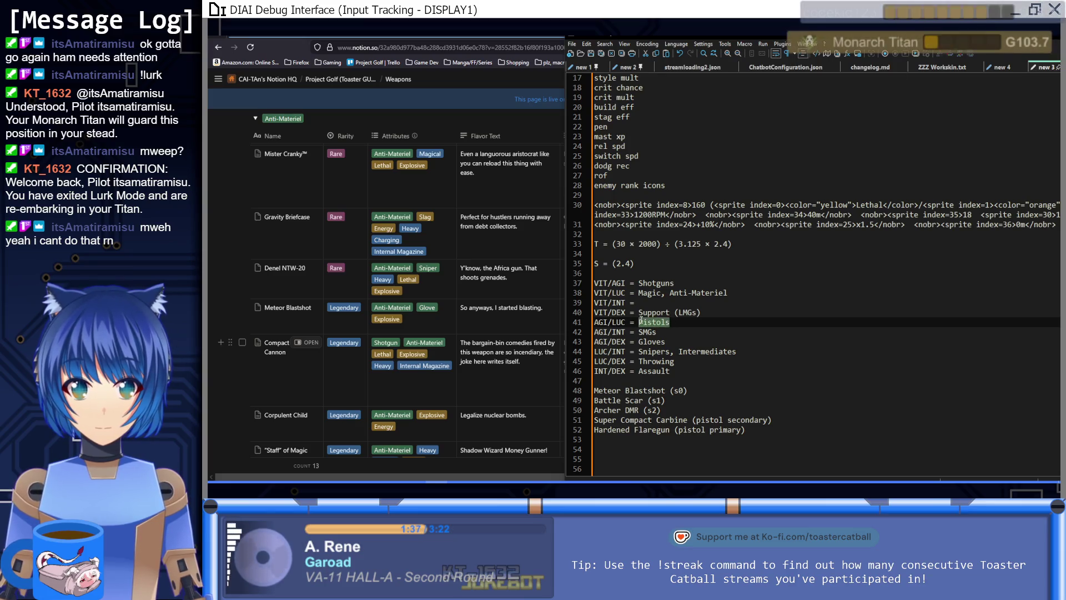
click(677, 373)
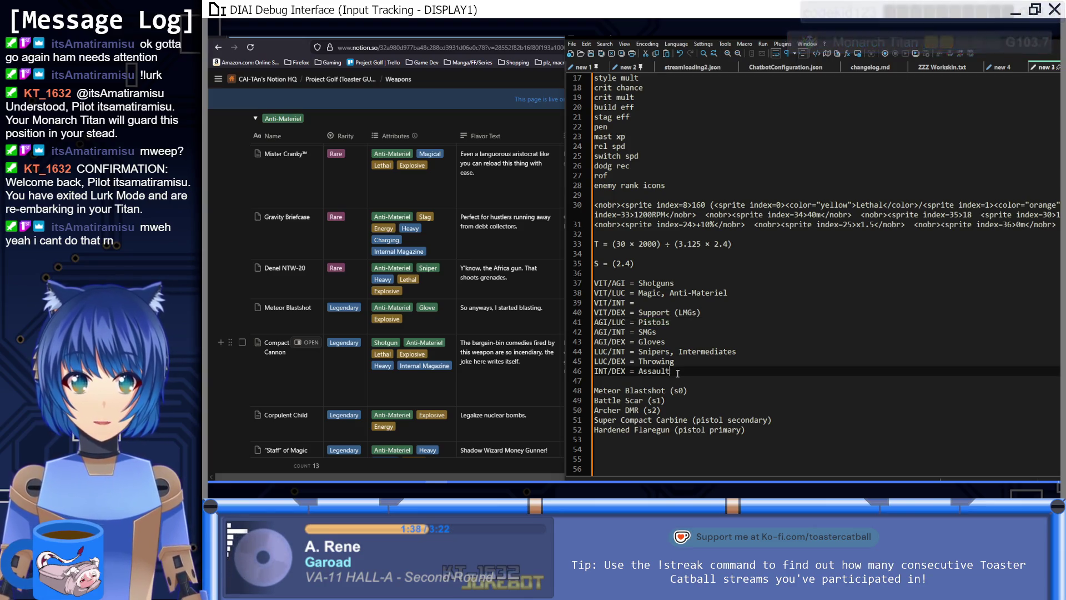
double_click(675, 322)
key(BackSpace)
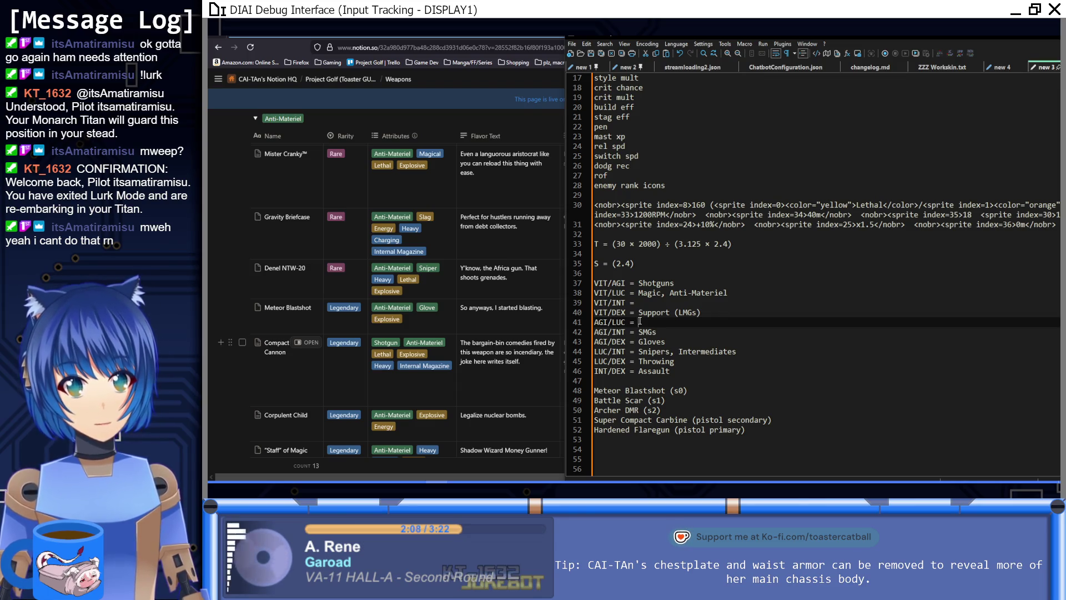
Step: Switch to Notion's Keywords page and highlight the Lucidity attribute description
click(560, 71)
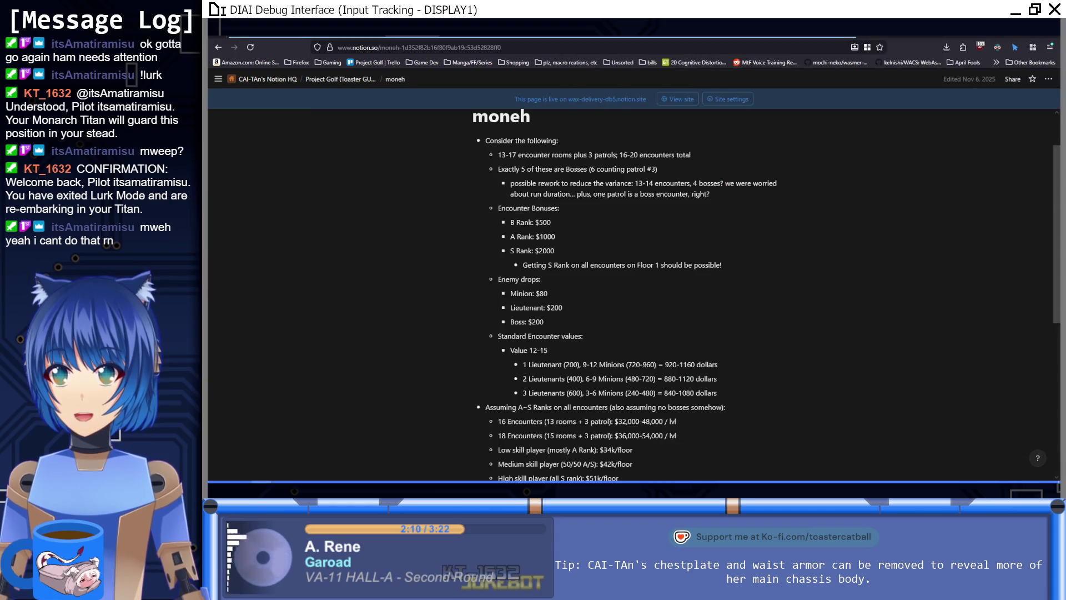
key(alt+Left)
scroll(668, 268, up, 15)
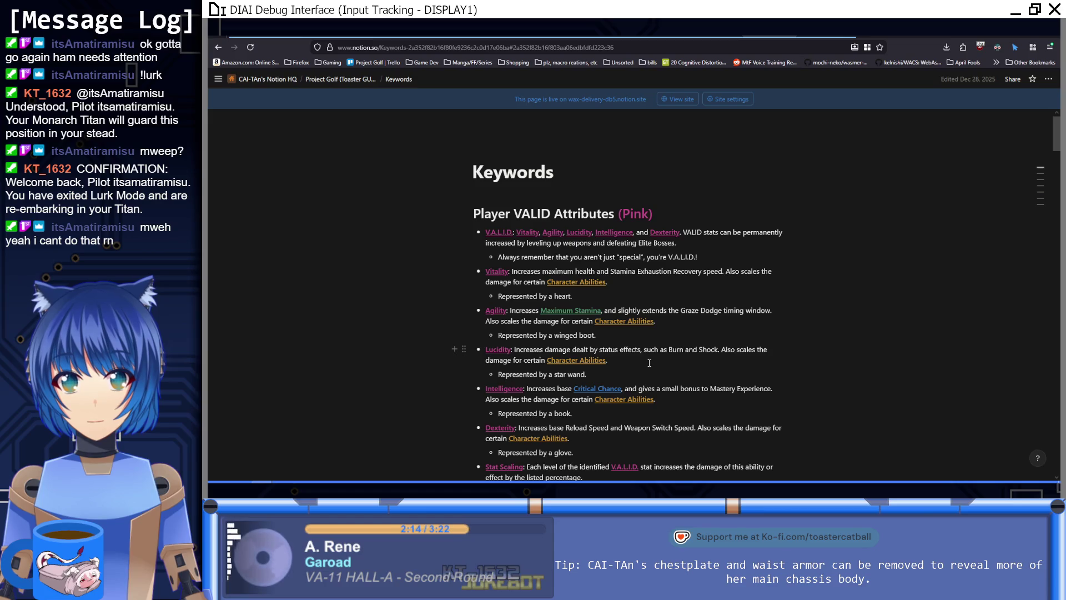
drag(519, 350, 795, 348)
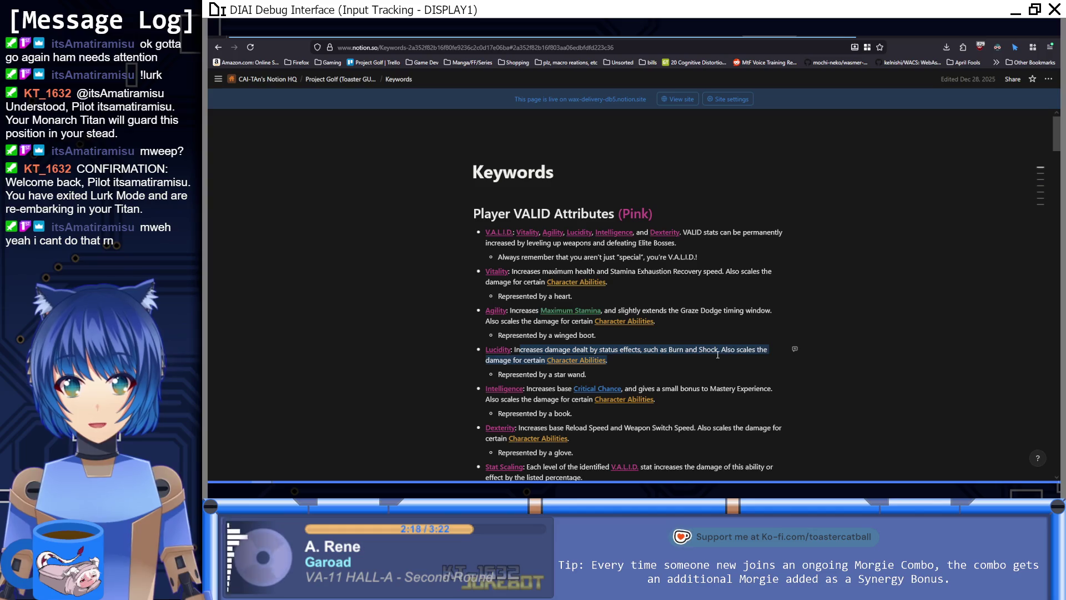
click(719, 349)
Step: Review the VALID Stats section on Project Golf, then return to Keywords
key(alt+Left)
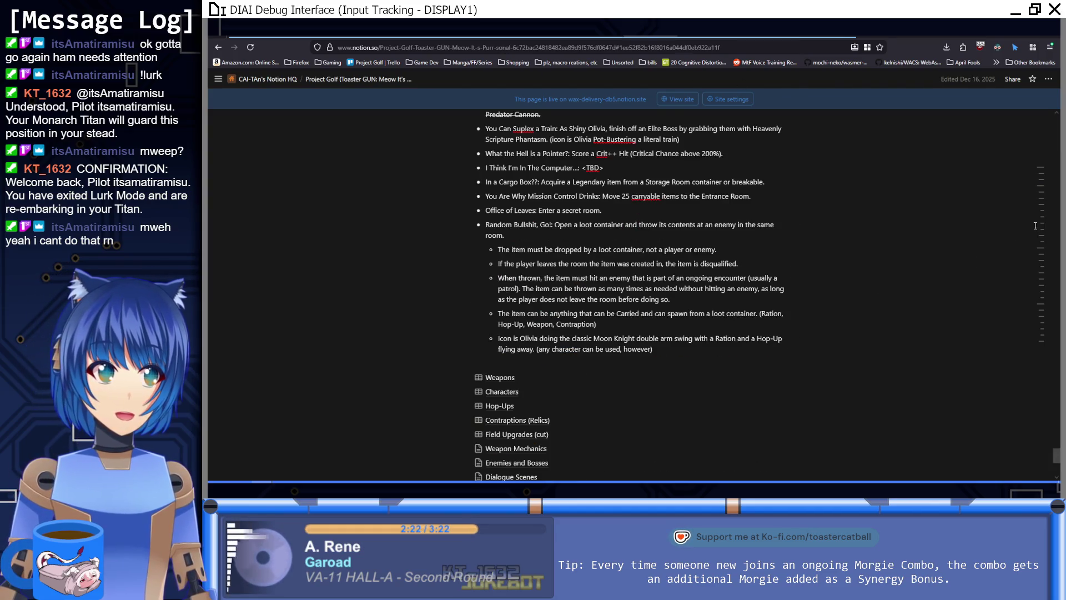
mouse_move(1007, 231)
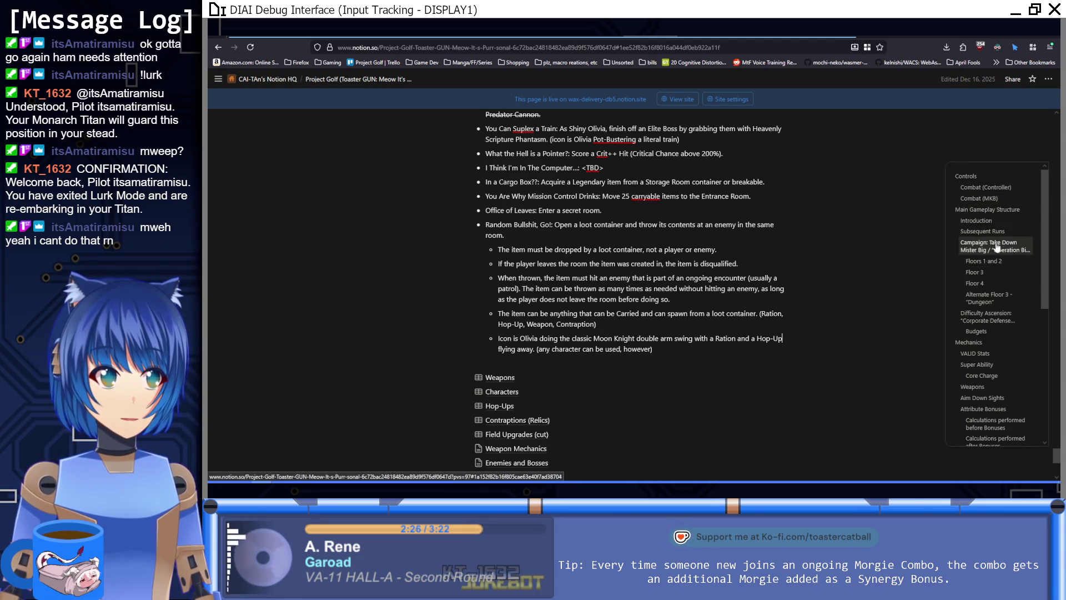
click(983, 354)
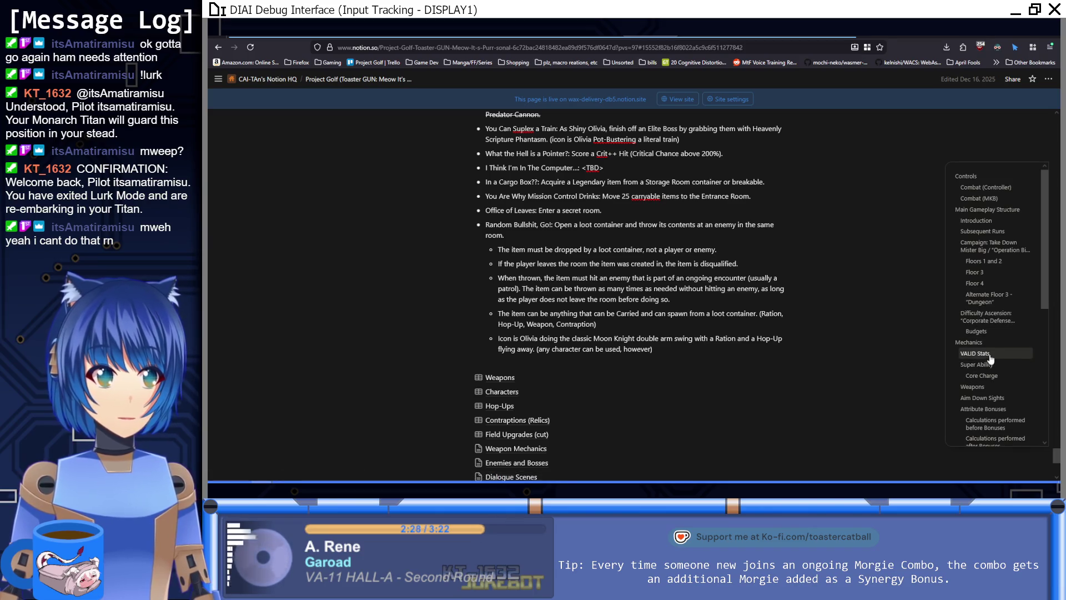
click(727, 344)
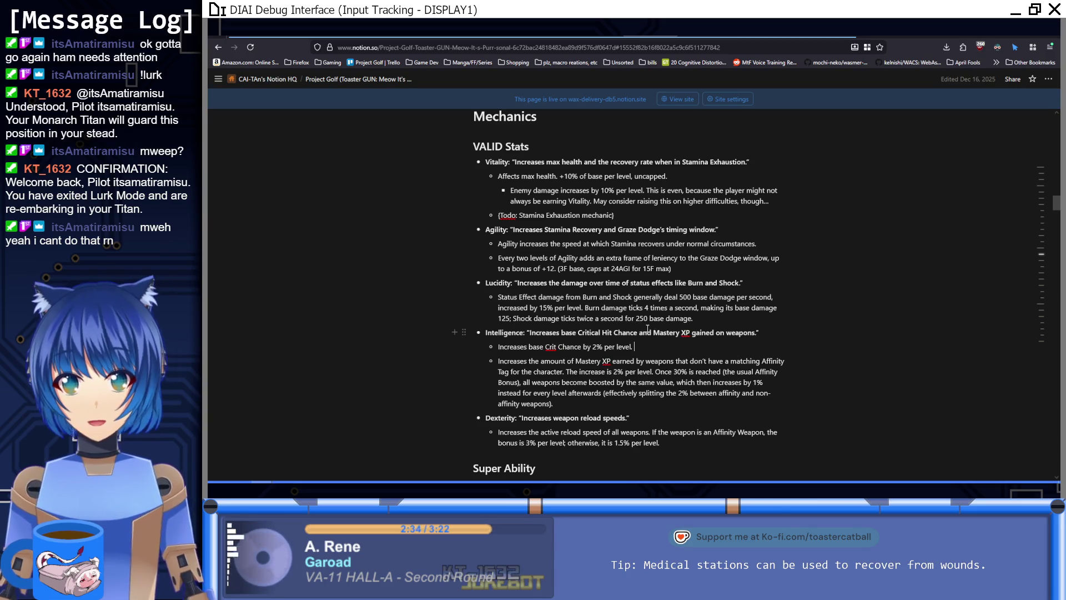
click(767, 27)
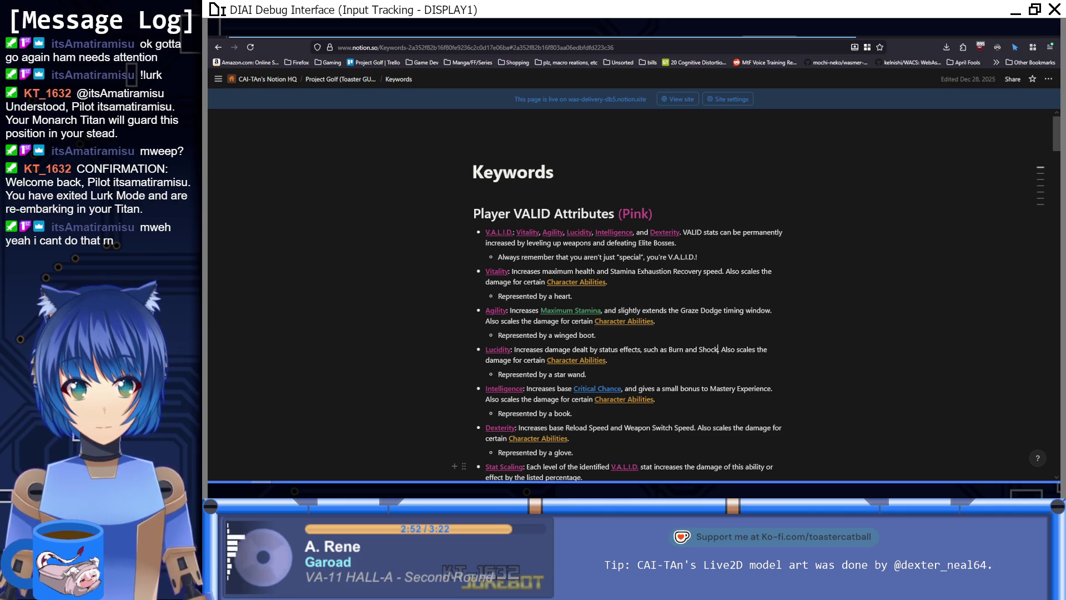
Step: Switch back to Notepad++ and place the caret after 'INT/DEX = Assault'
key(alt+Tab)
click(688, 376)
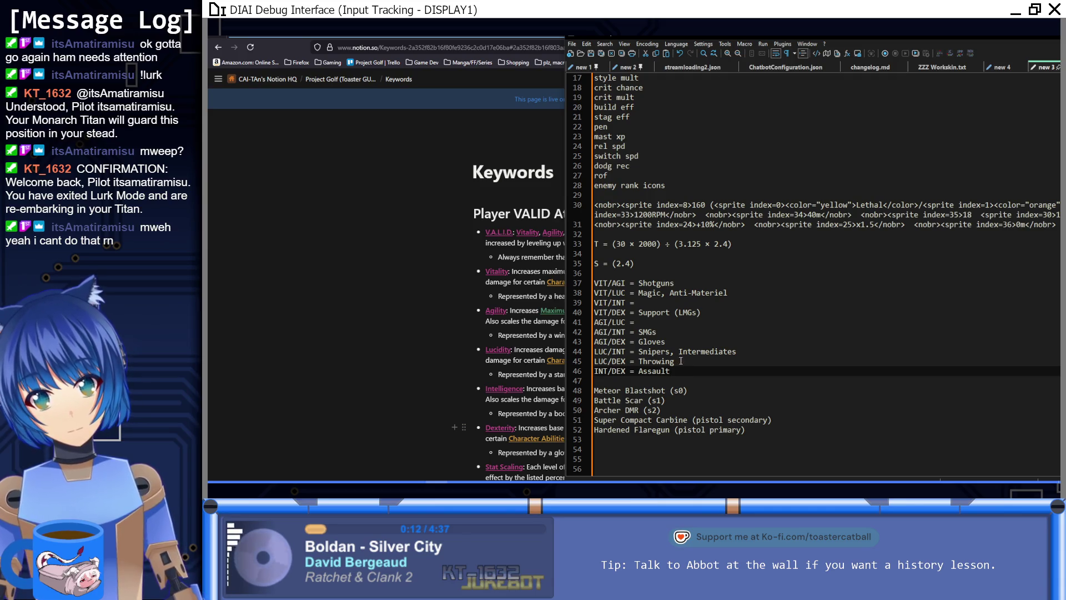
Step: Delete 'Magic' from line 38 so it reads 'VIT/LUC = Anti-Materiel'
drag(670, 294, 639, 293)
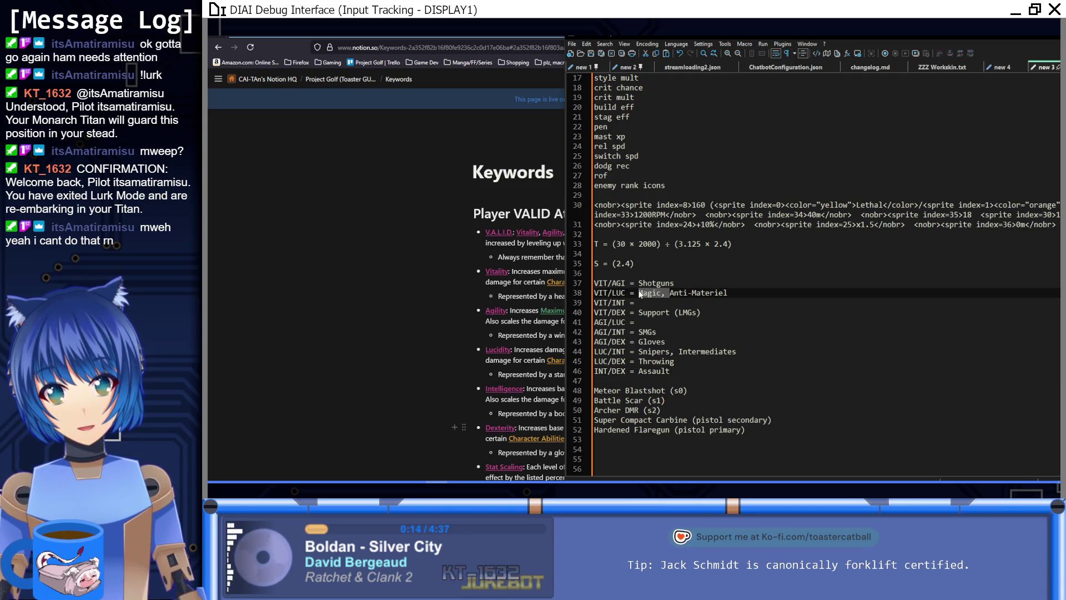
key(BackSpace)
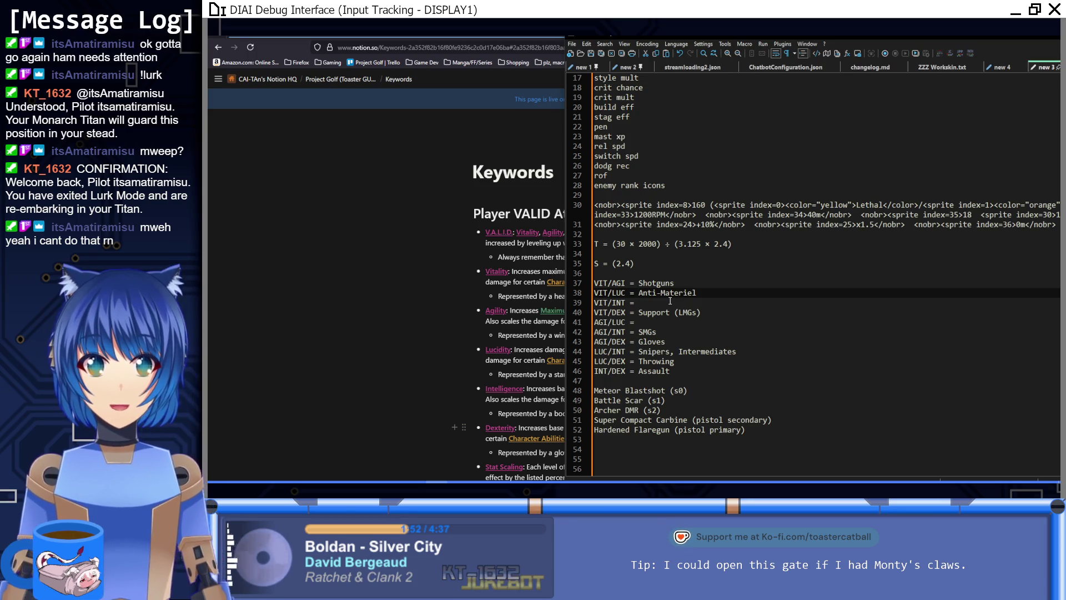
Step: Remove 'Snipers' from the LUC/INT line and add 'Sniper' after Assault on INT/DEX
drag(679, 352, 639, 352)
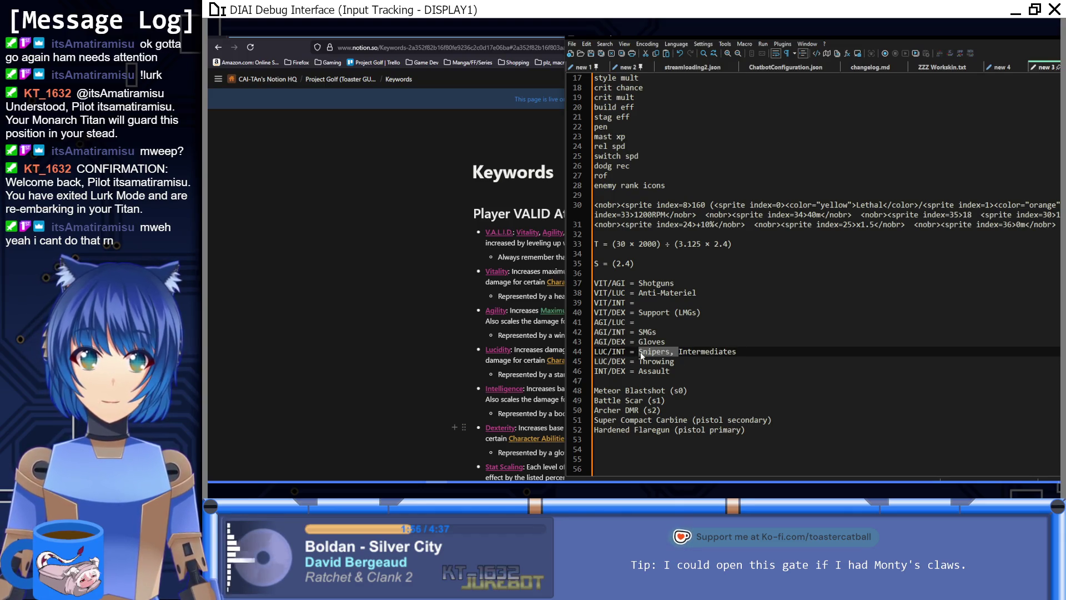
key(Delete)
click(681, 371)
text(,)
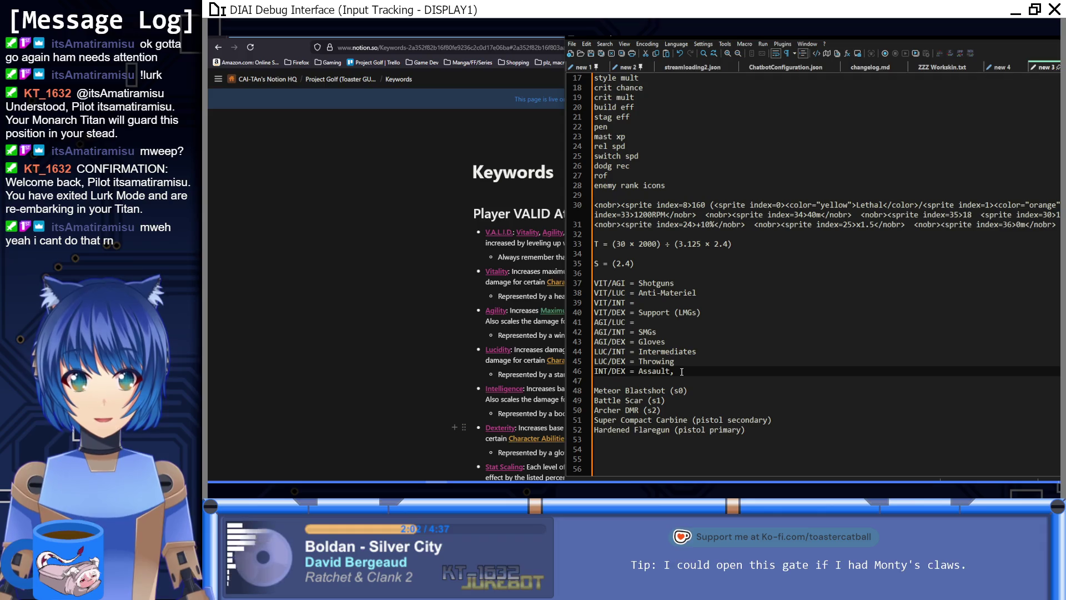
text(Sniper)
click(677, 372)
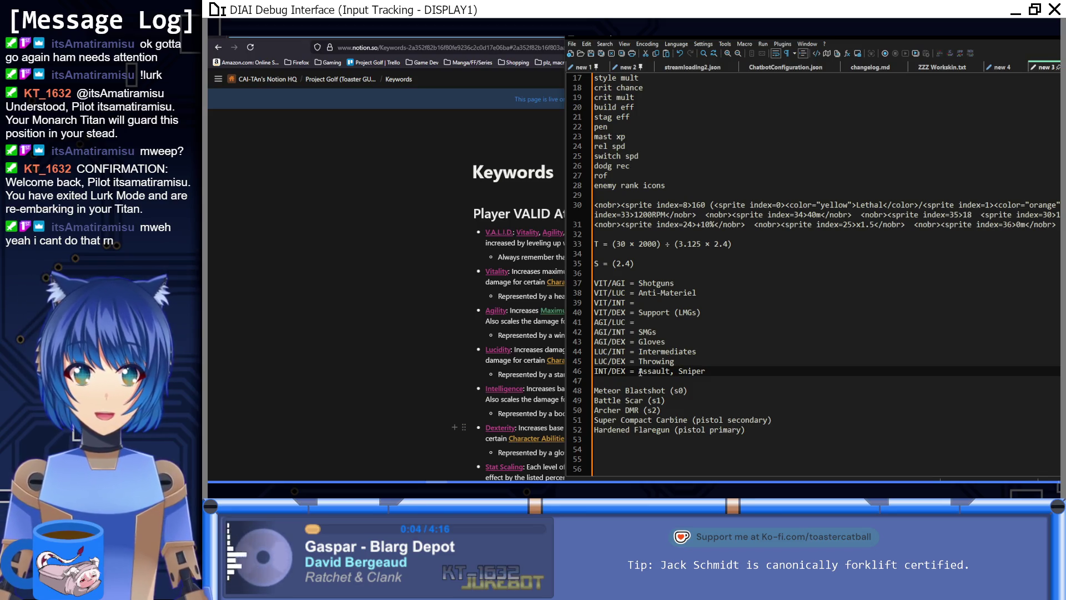
shift+click(638, 371)
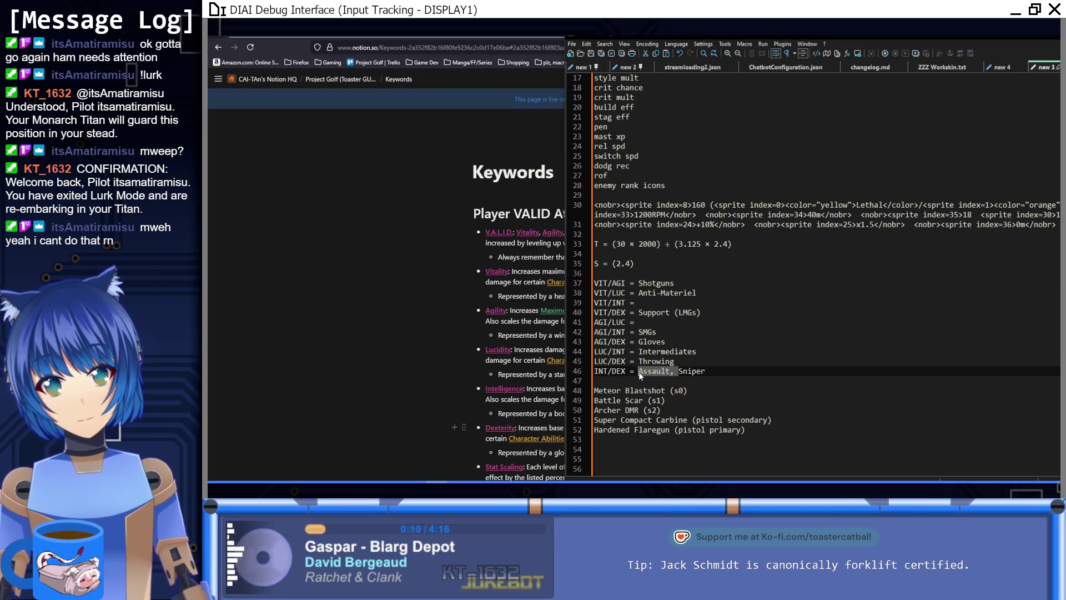
click(639, 372)
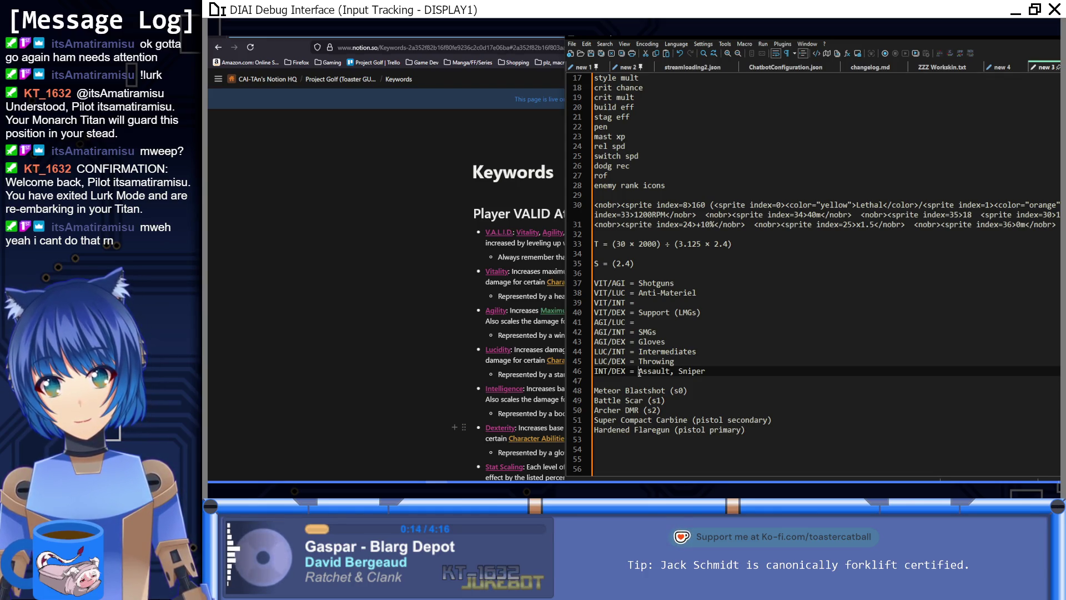
click(648, 322)
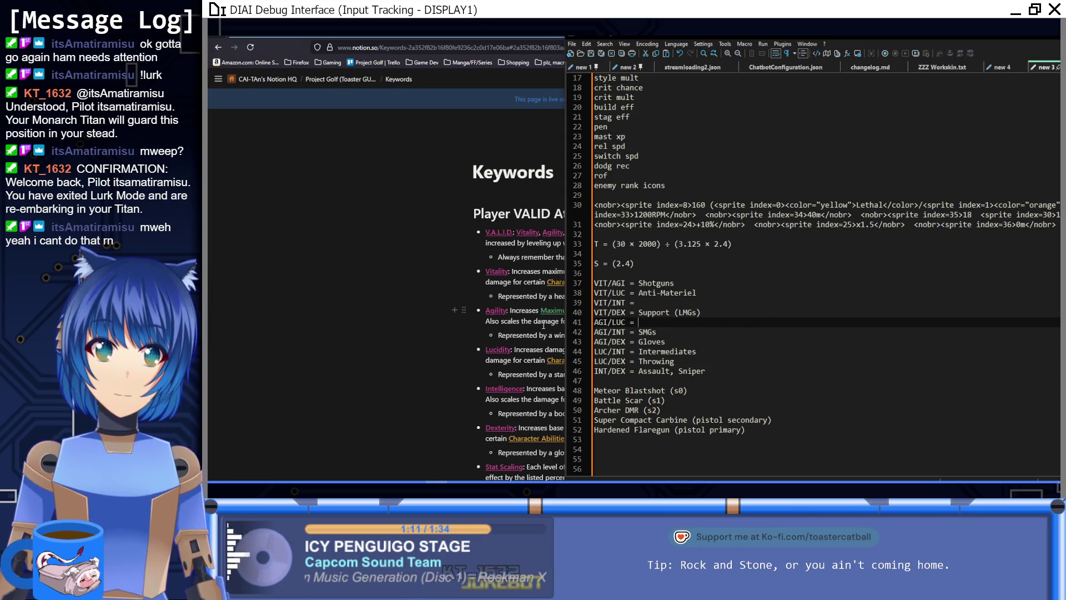
Step: Check the VIT/INT and 'AGI/INT = SMGs' lines, then open Notion's Weapons database page
scroll(544, 324, down, 5)
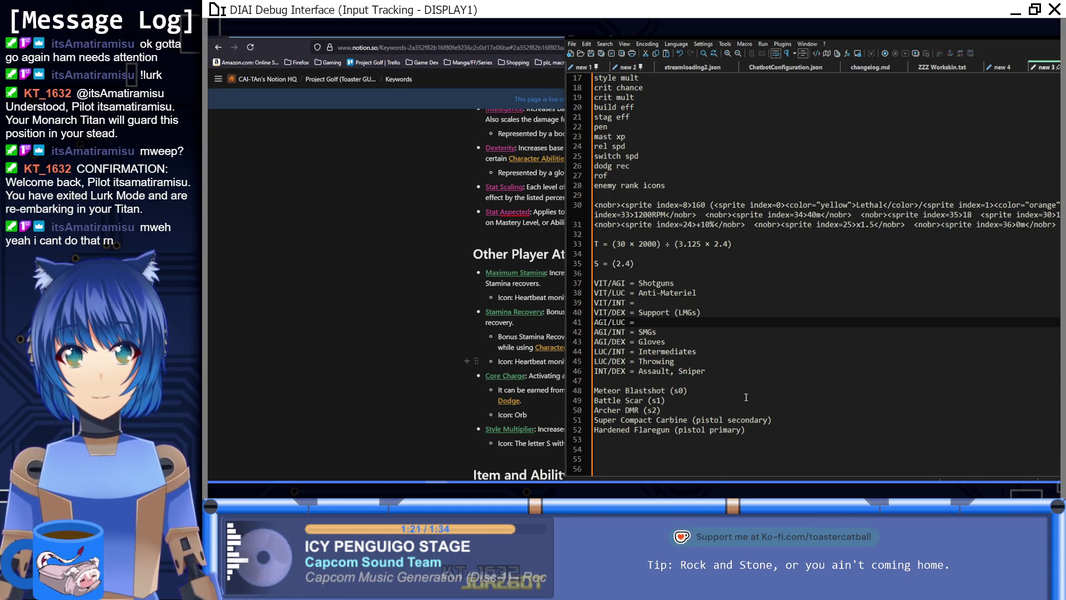
click(656, 300)
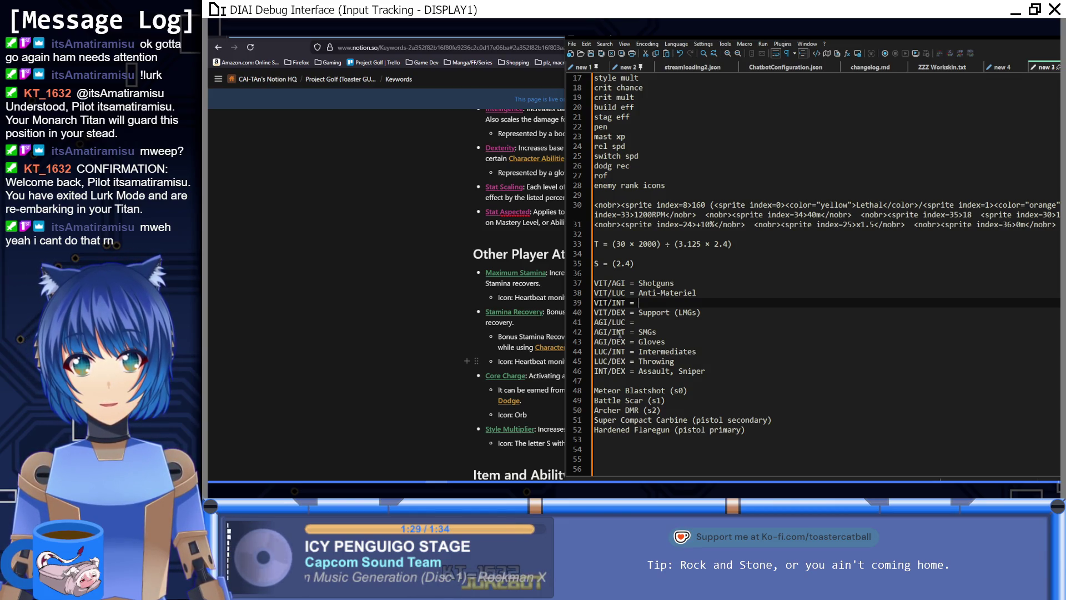
click(608, 318)
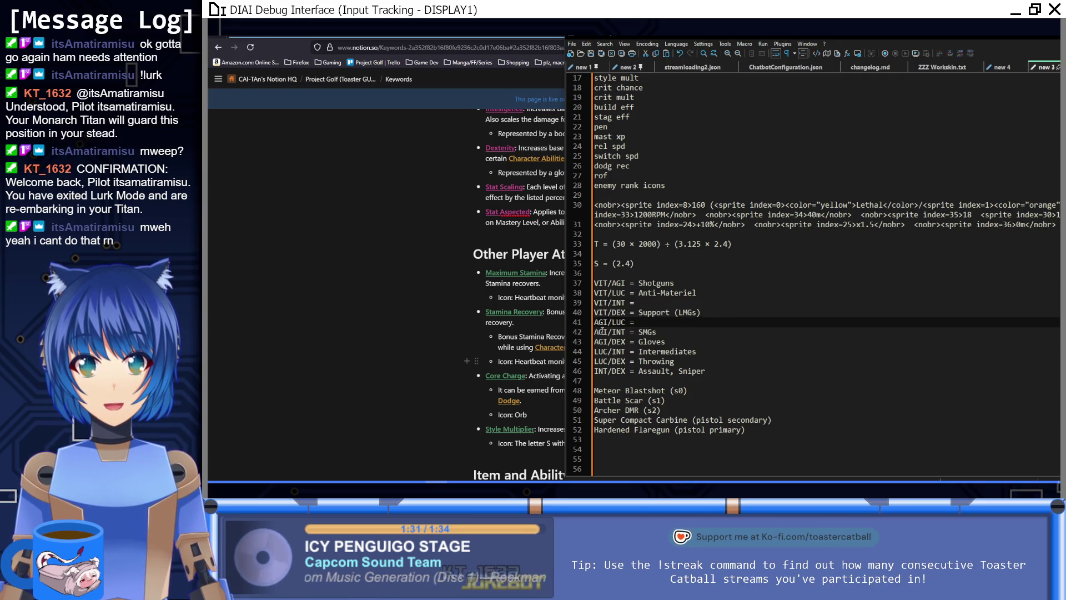
drag(603, 332, 644, 332)
click(658, 332)
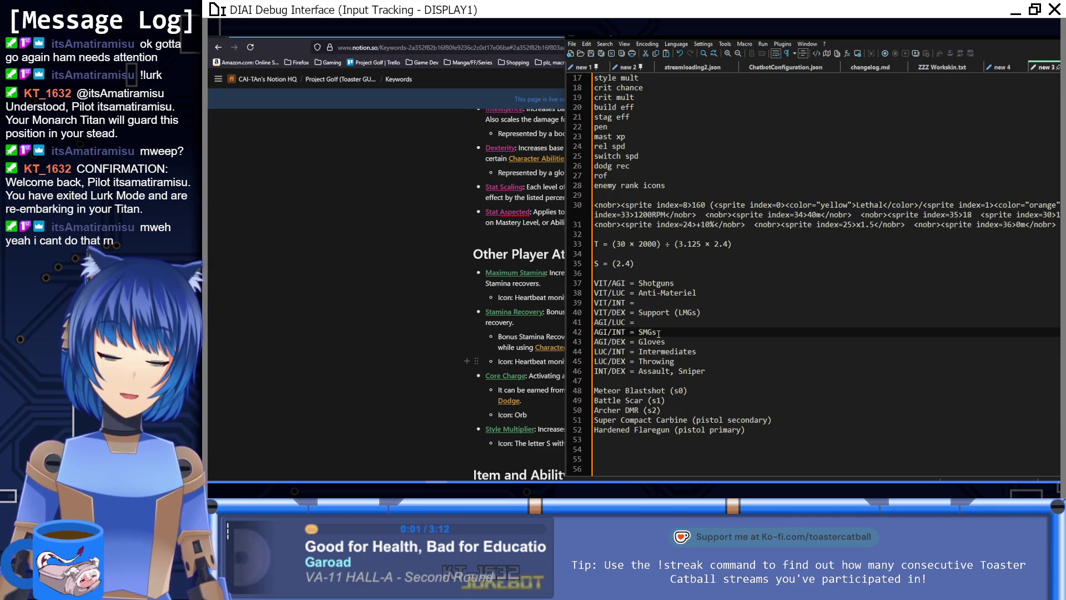
click(468, 276)
key(alt+Left)
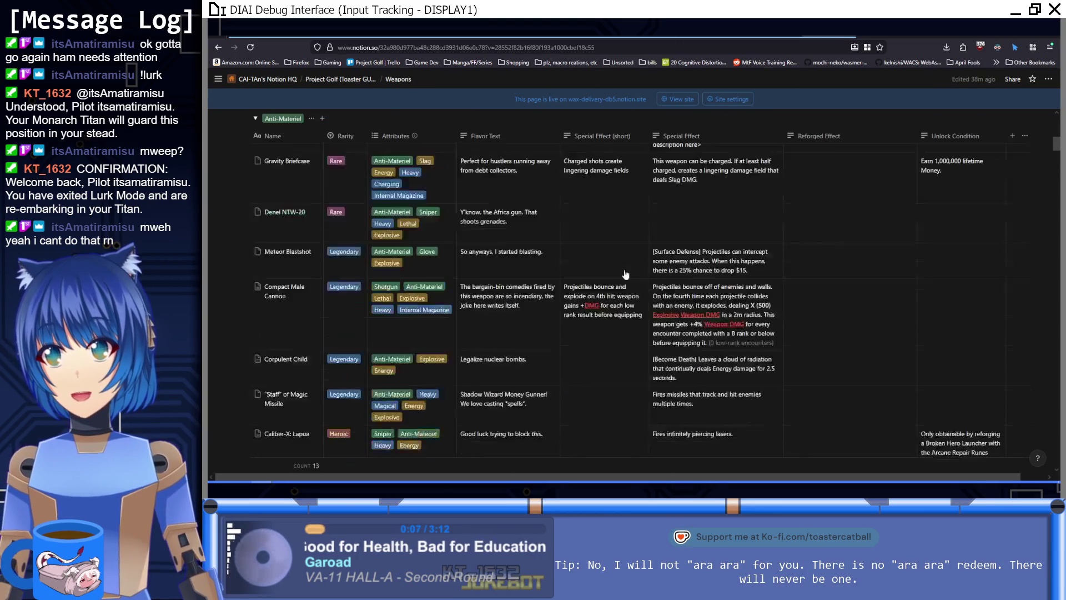
Step: Scroll through the 13-weapon SMG group to Cranberry Soda, then return to Unity
scroll(626, 275, down, 15)
scroll(626, 275, down, 15)
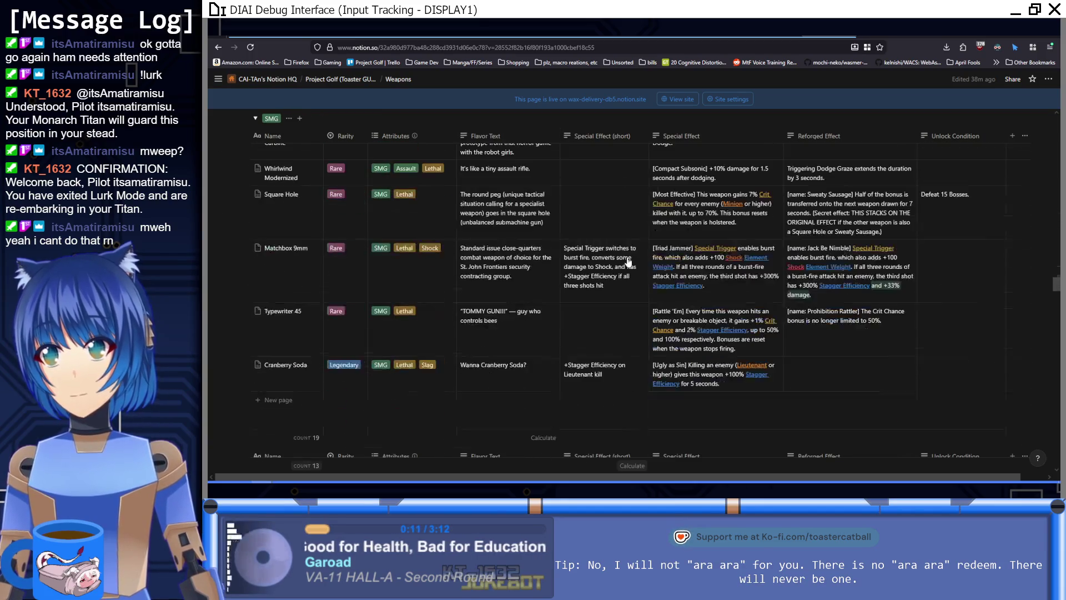
scroll(628, 261, up, 5)
scroll(628, 262, down, 3)
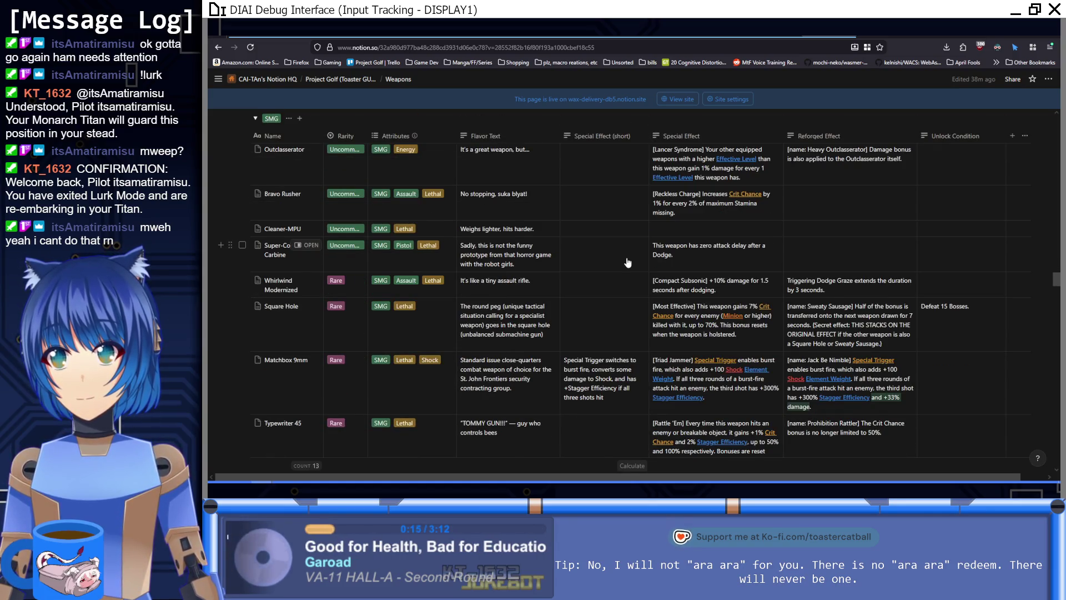
scroll(628, 262, down, 3)
scroll(628, 262, up, 5)
scroll(628, 262, down, 6)
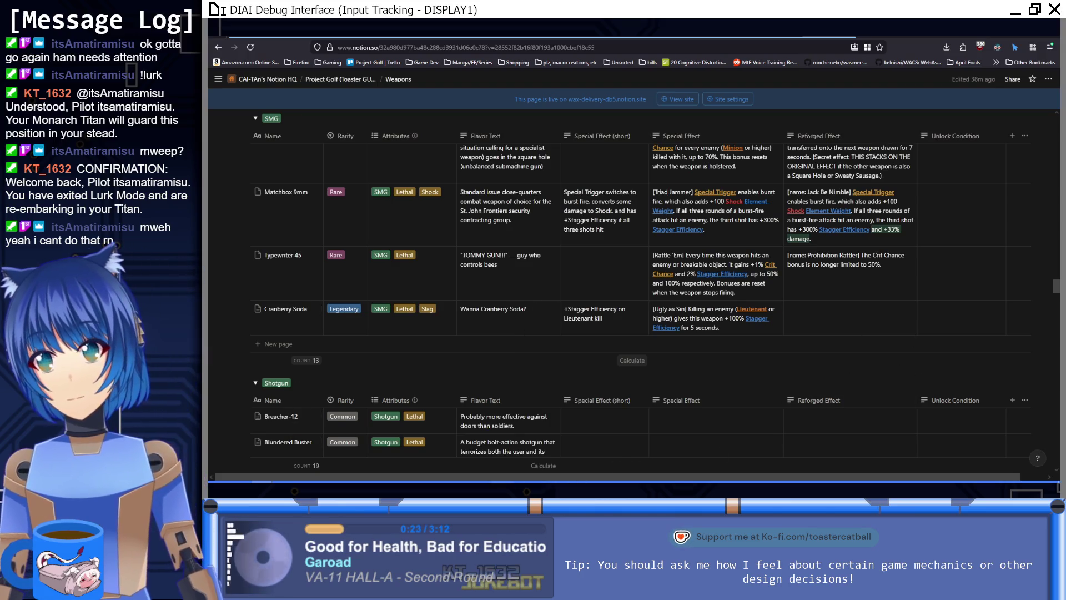
key(alt+Tab)
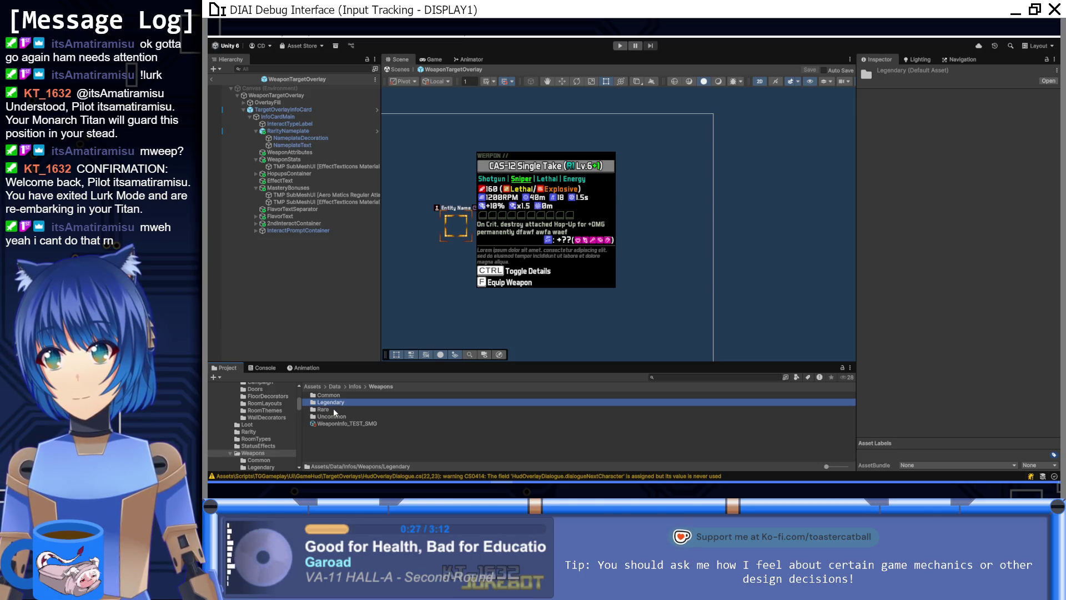
Step: Add WeaponTag_Pri_Pistol to WeaponInfo_TEST_SMG's weapon tags and move it to Element 1
click(365, 425)
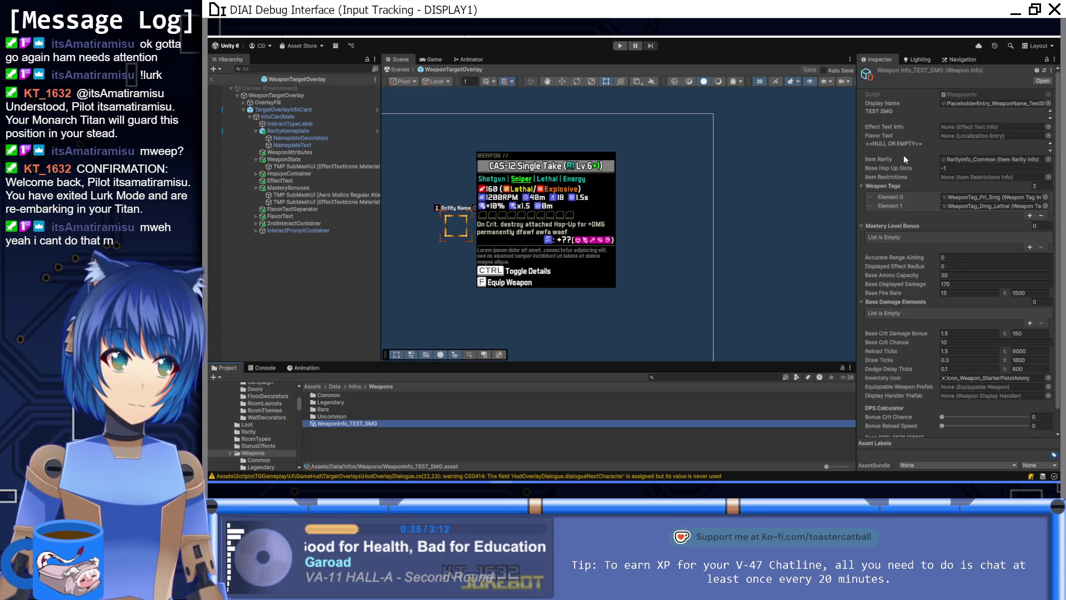
click(1031, 215)
click(1045, 215)
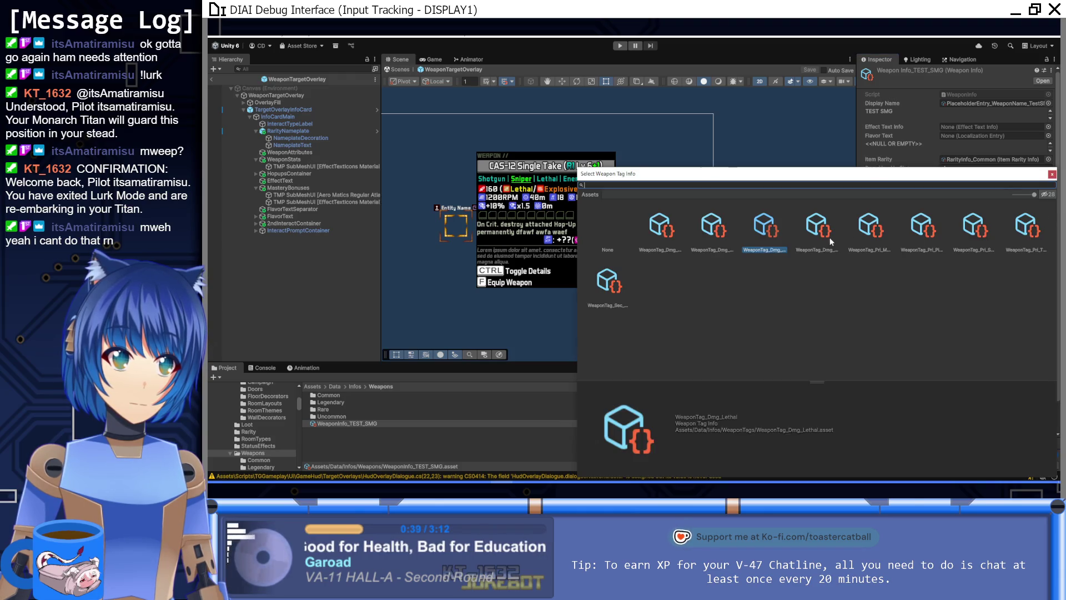
click(877, 234)
key(Right)
key(Right)
key(Right)
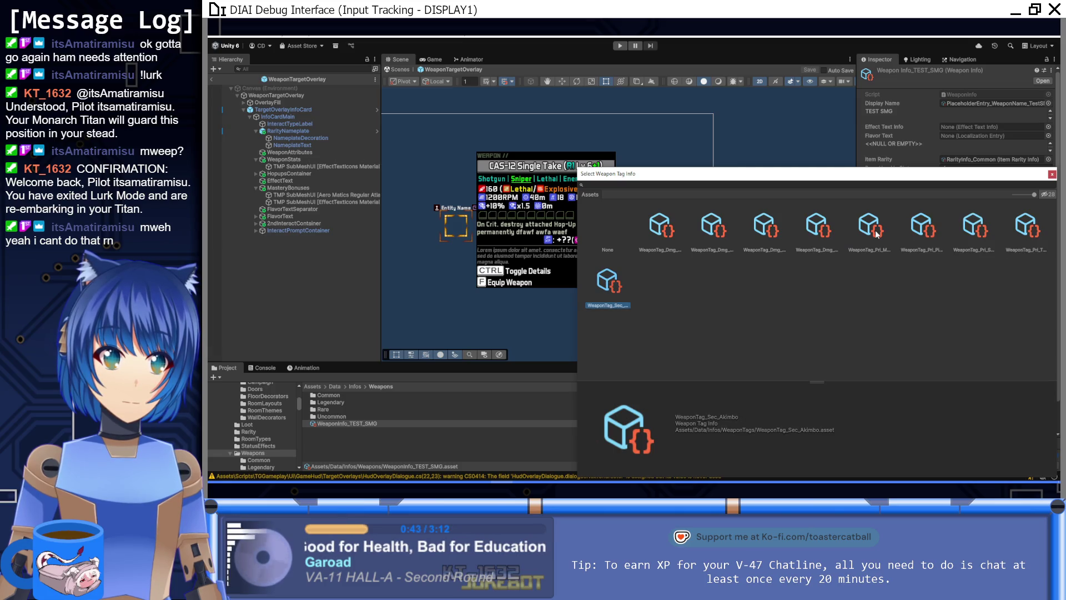
key(Left)
key(Left)
key(Left)
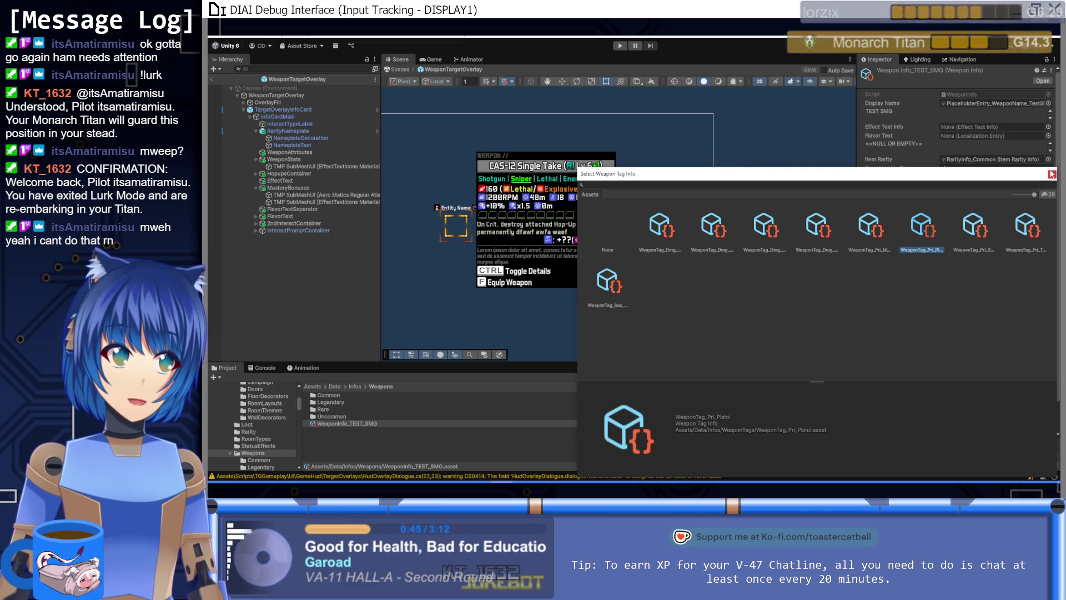
click(1051, 173)
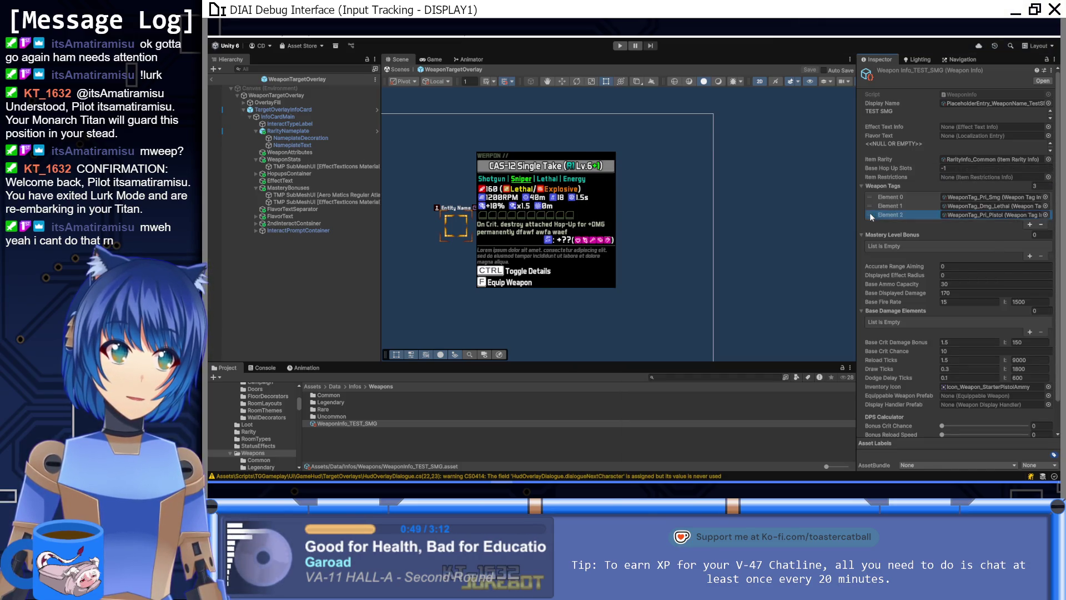
drag(870, 213, 919, 202)
Step: Locate the WeaponTag_Pri_Pistol asset in the project and duplicate it with Ctrl+D
click(990, 210)
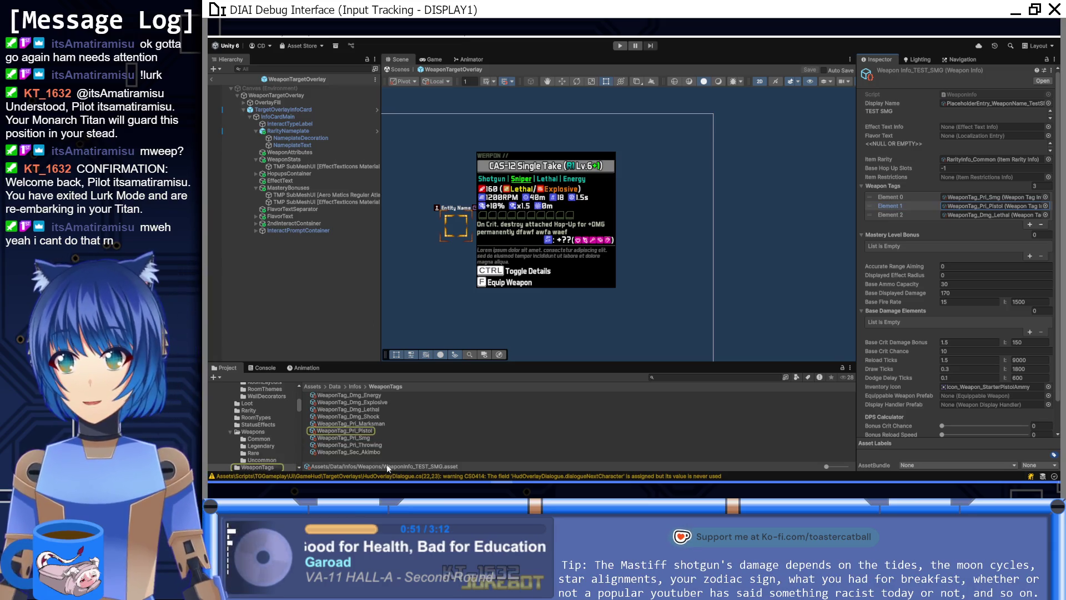
click(371, 424)
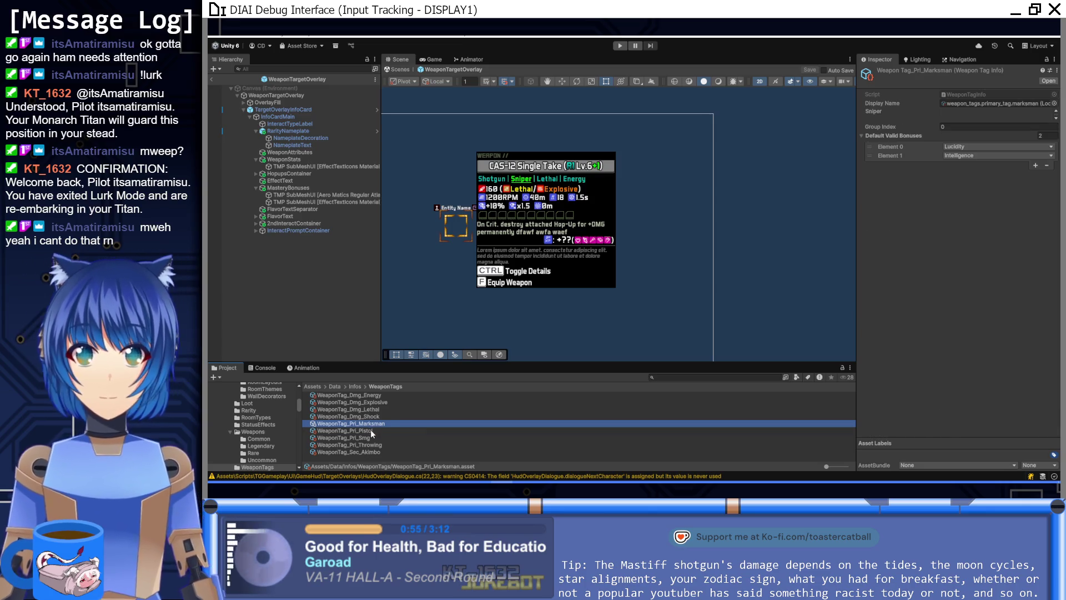
click(371, 430)
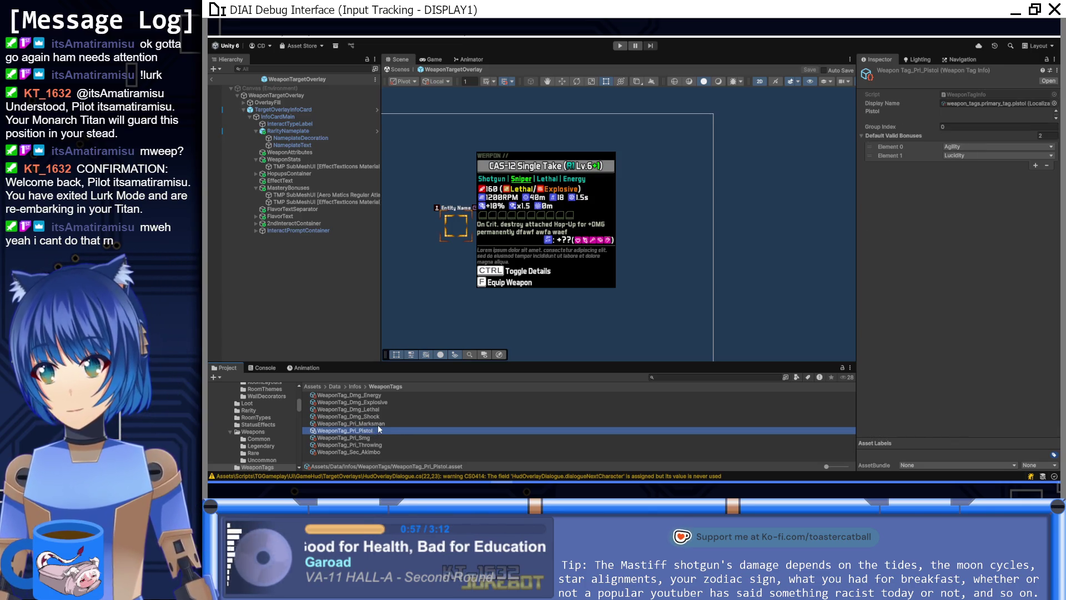
key(ctrl+d)
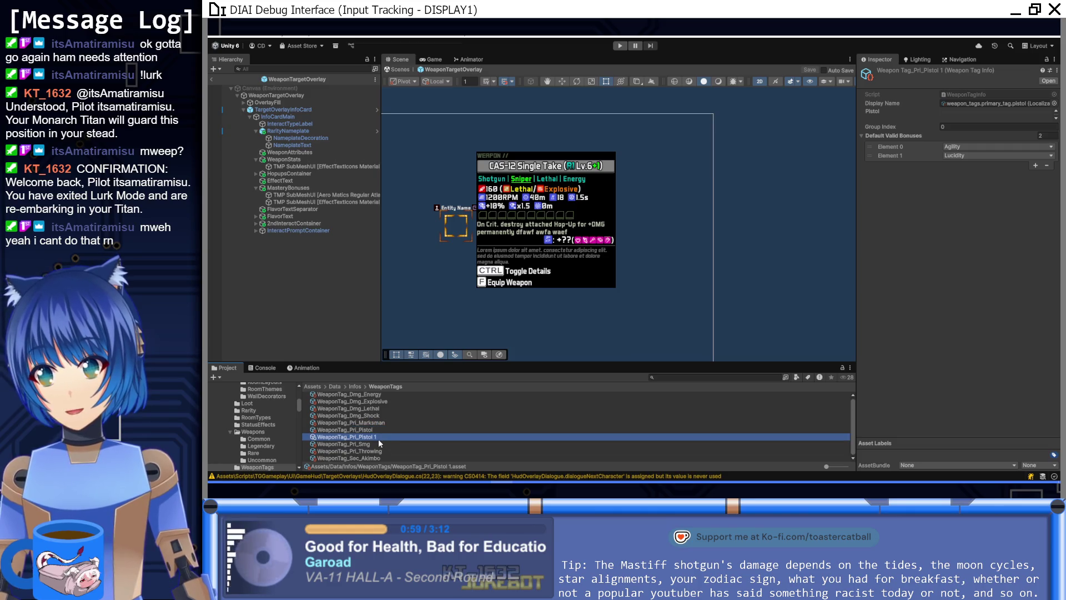
Step: Rename the copy to WeaponTag_Pri_Support and set its display name to primary_tag.support
drag(368, 436, 358, 437)
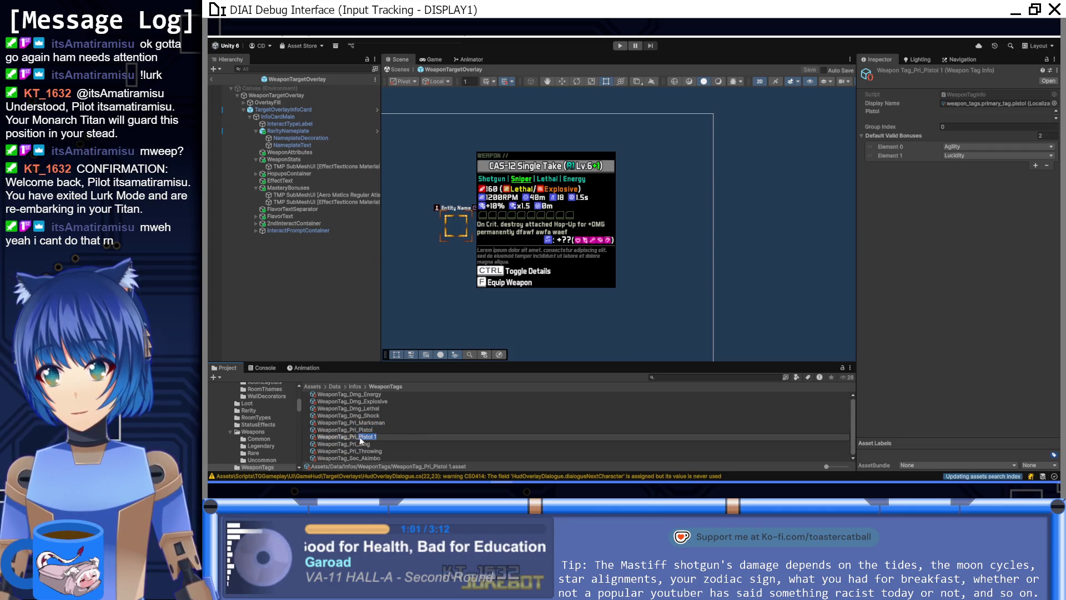
text(Supp)
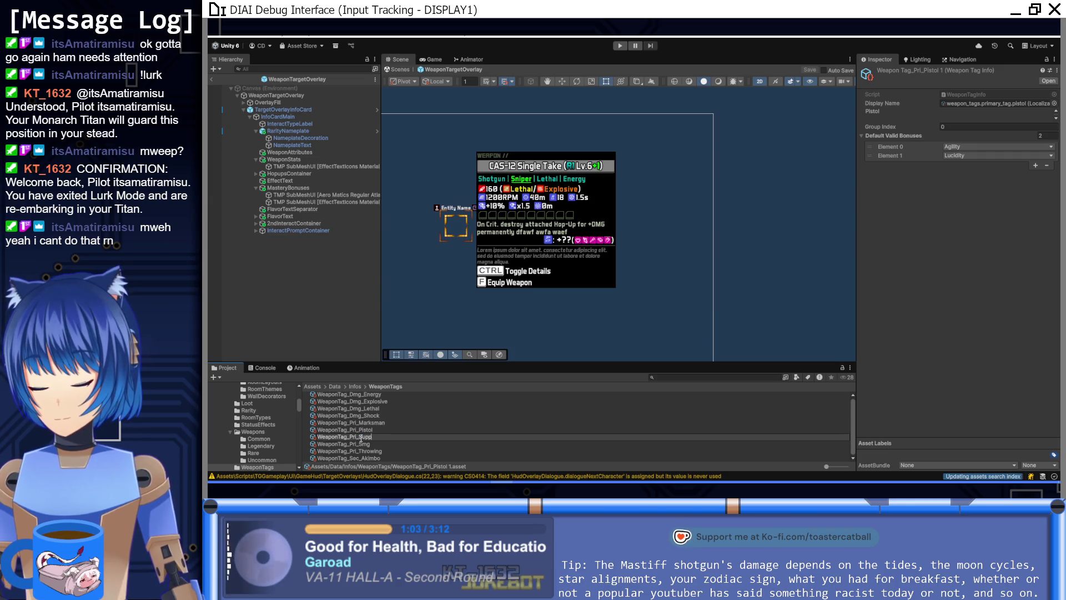
text(ort)
key(Return)
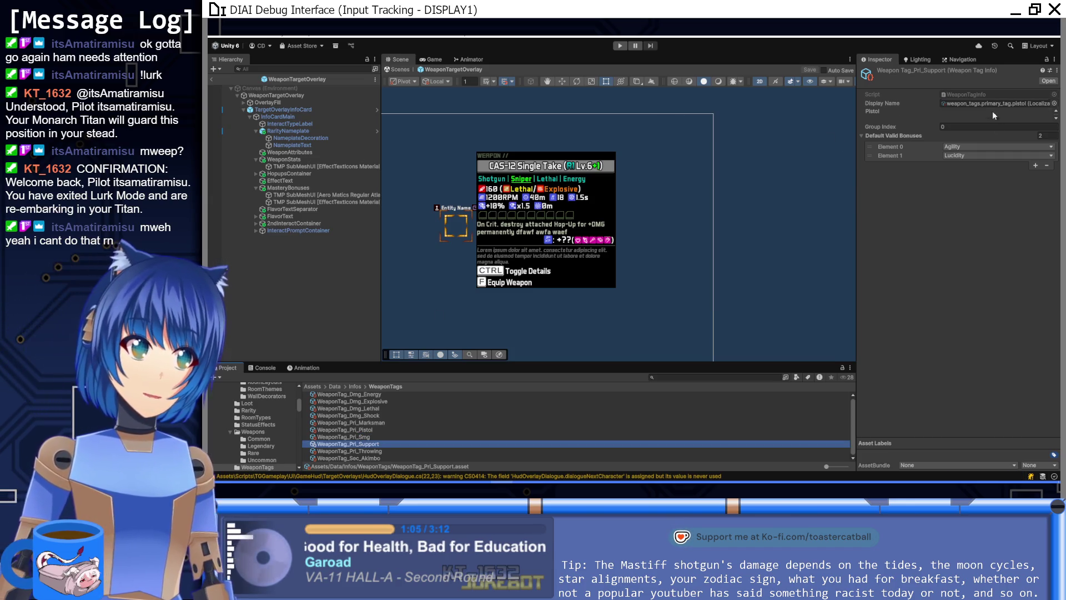
click(1055, 104)
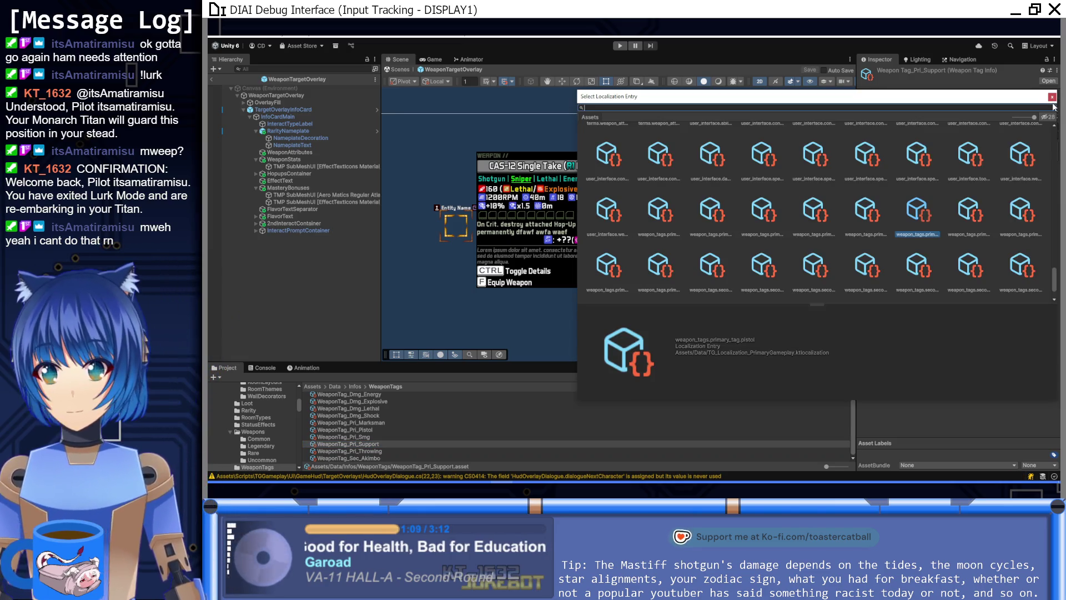
click(976, 215)
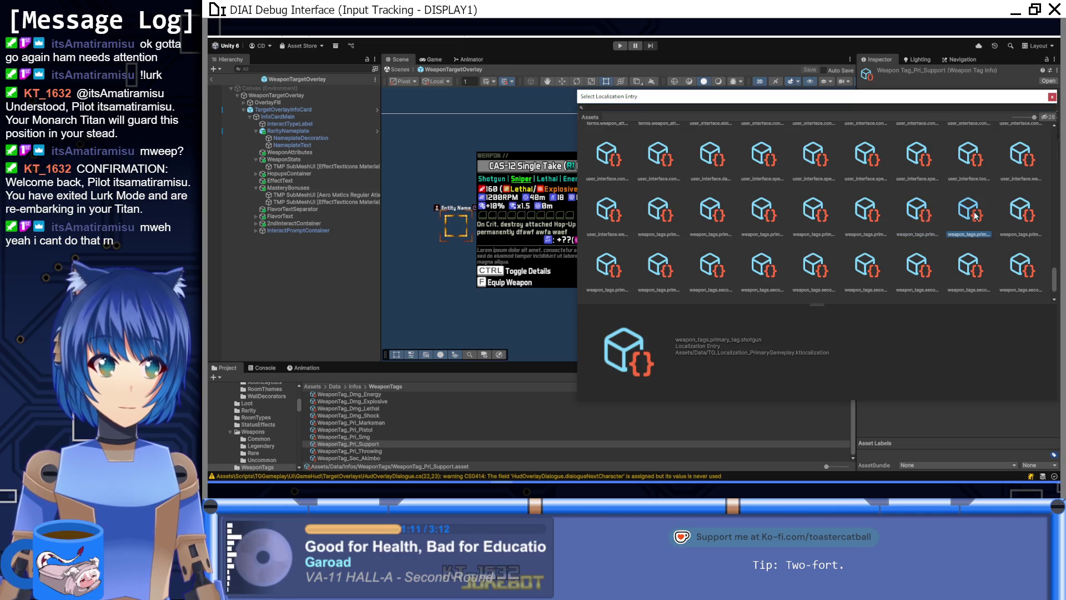
click(1023, 214)
click(602, 289)
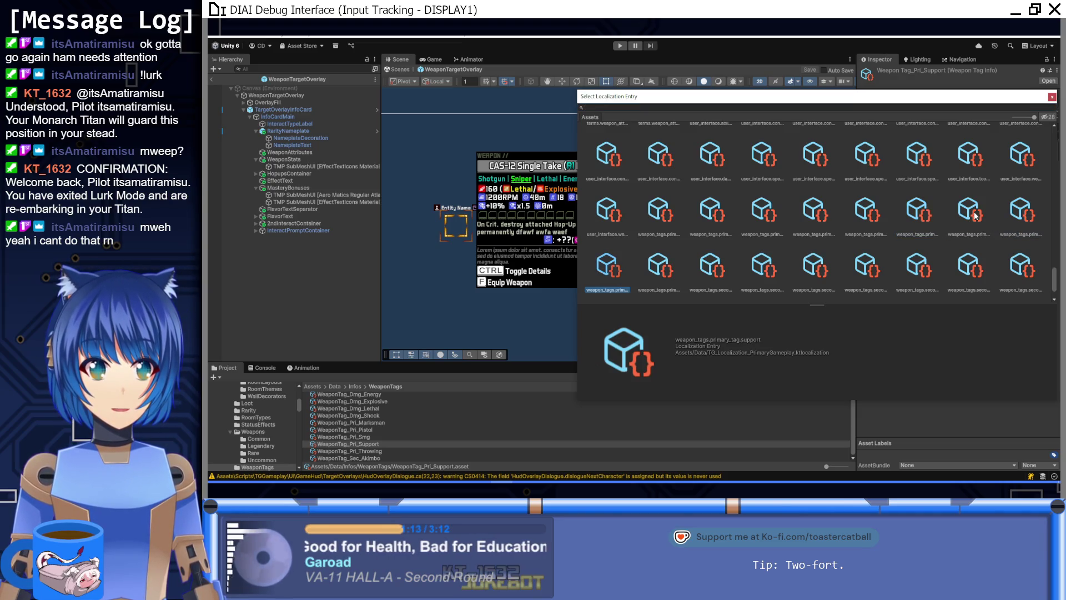
double_click(602, 289)
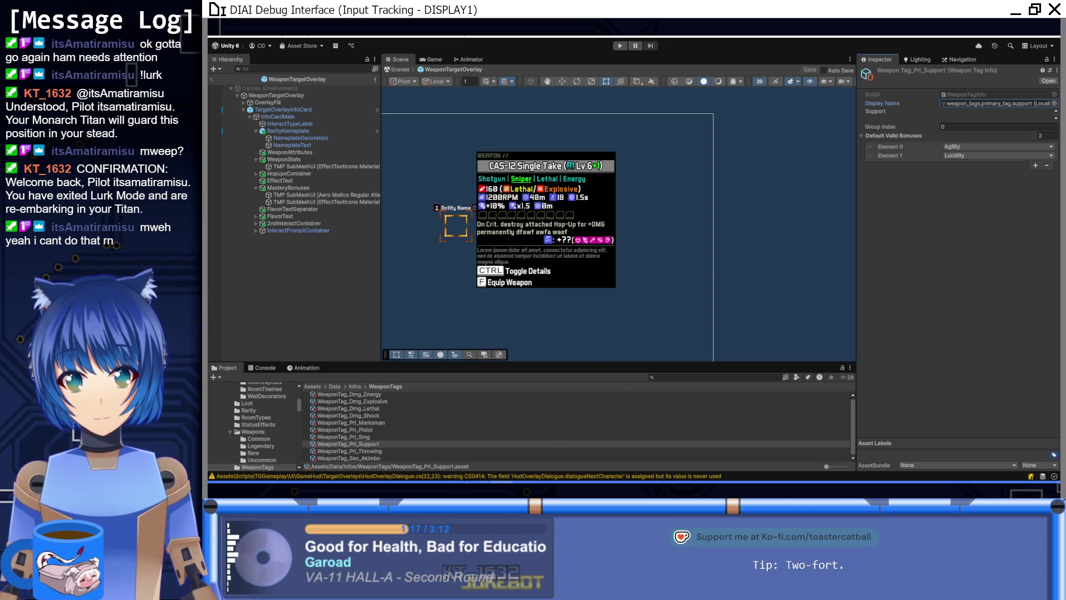
Step: Set the Support tag's two default valid bonuses to Vitality and Dexterity
key(alt+Tab)
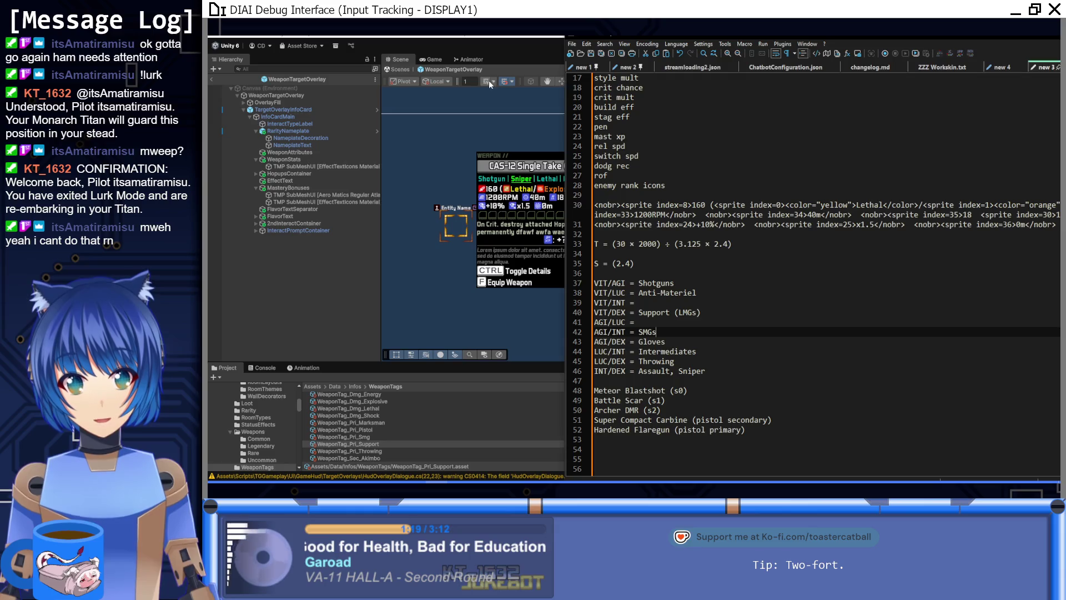
key(alt+Tab)
click(963, 147)
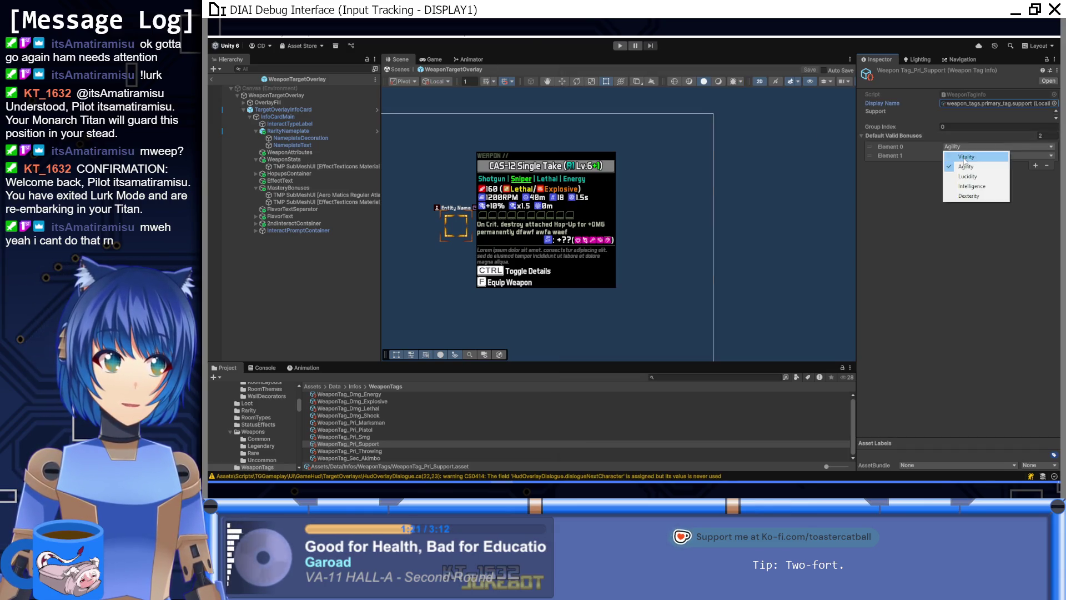
click(967, 157)
click(967, 156)
click(967, 206)
click(955, 236)
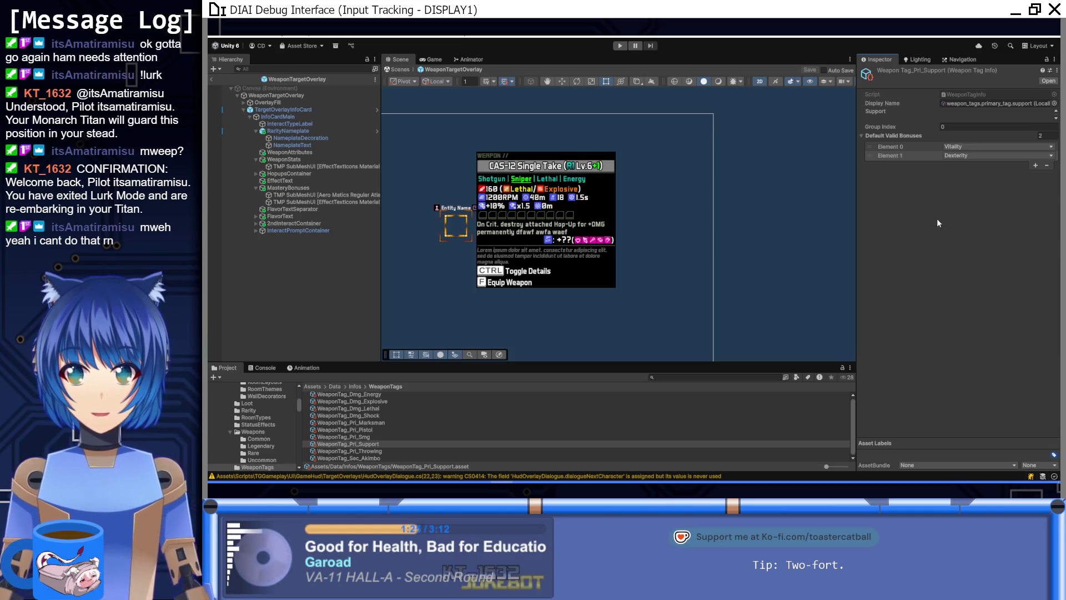
click(370, 437)
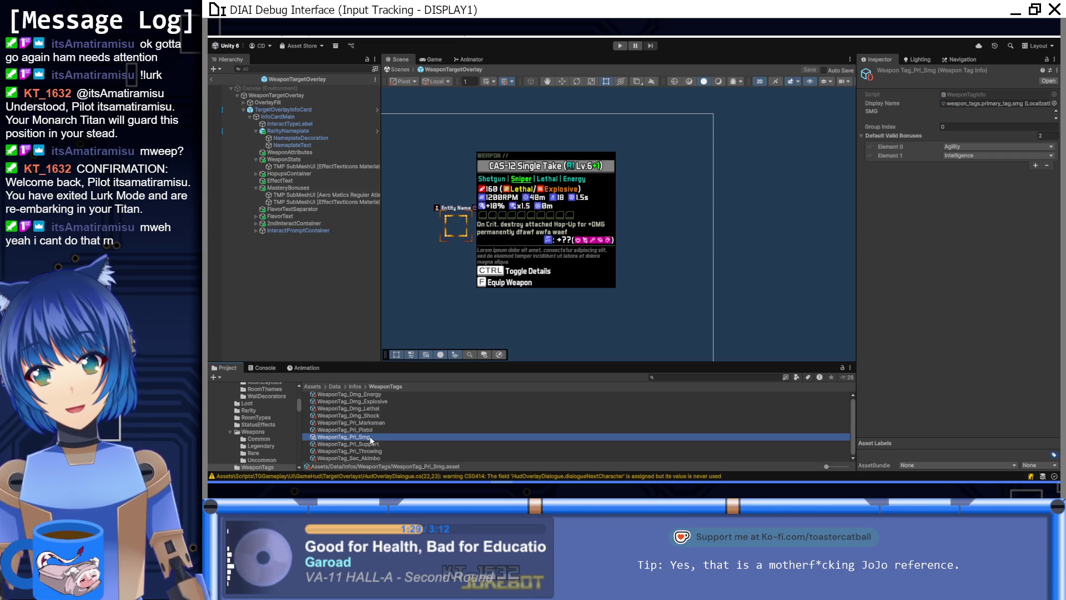
Step: Set WeaponTag_Pri_Marksman's default valid bonuses to Intelligence and Dexterity, per the stat pairing notes
click(386, 423)
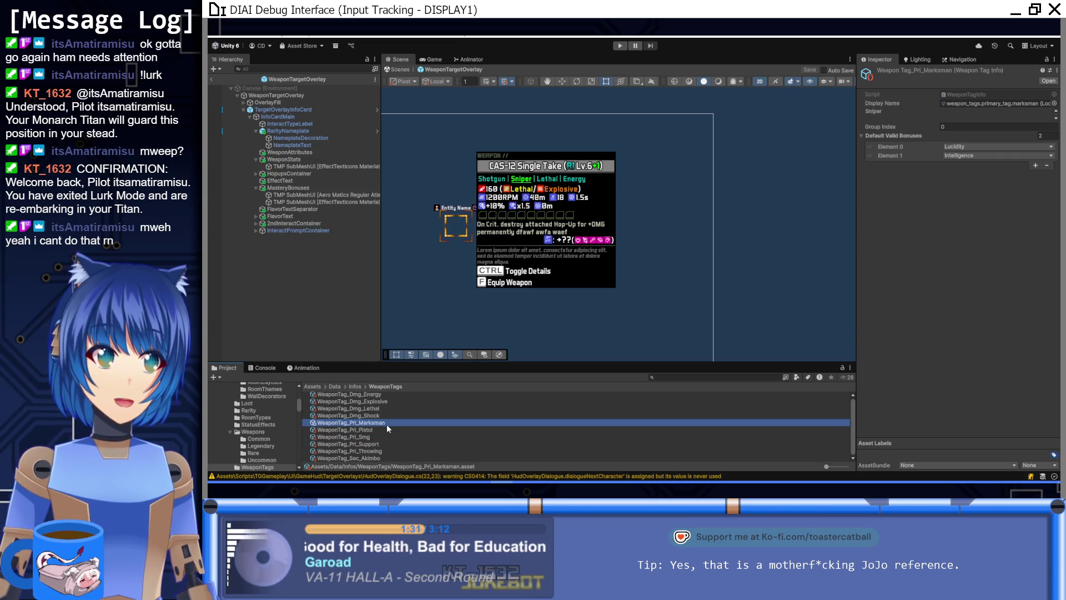
key(alt+Tab)
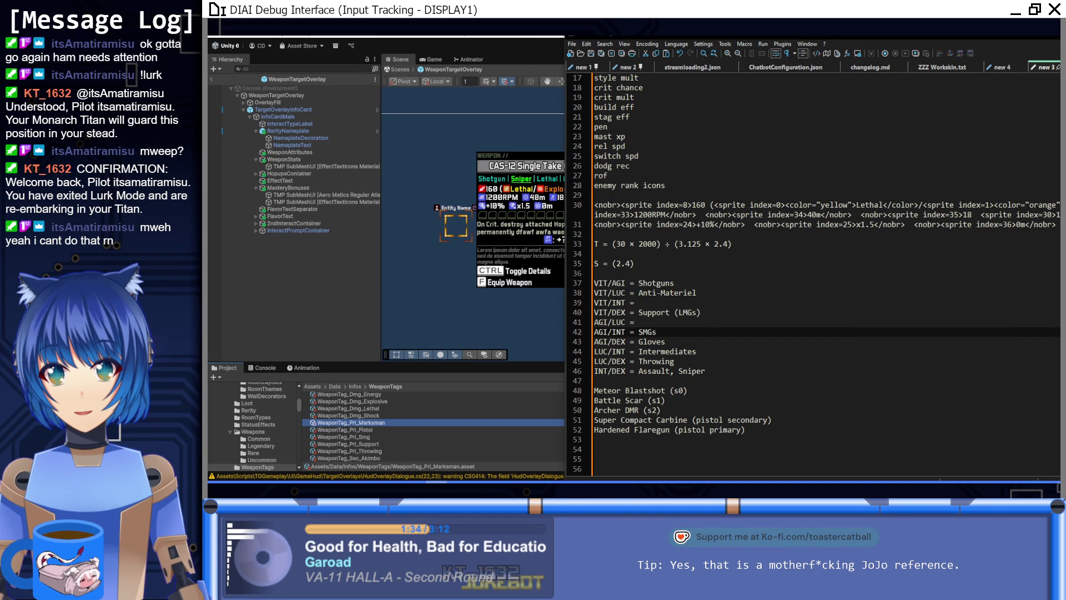
key(alt+Tab)
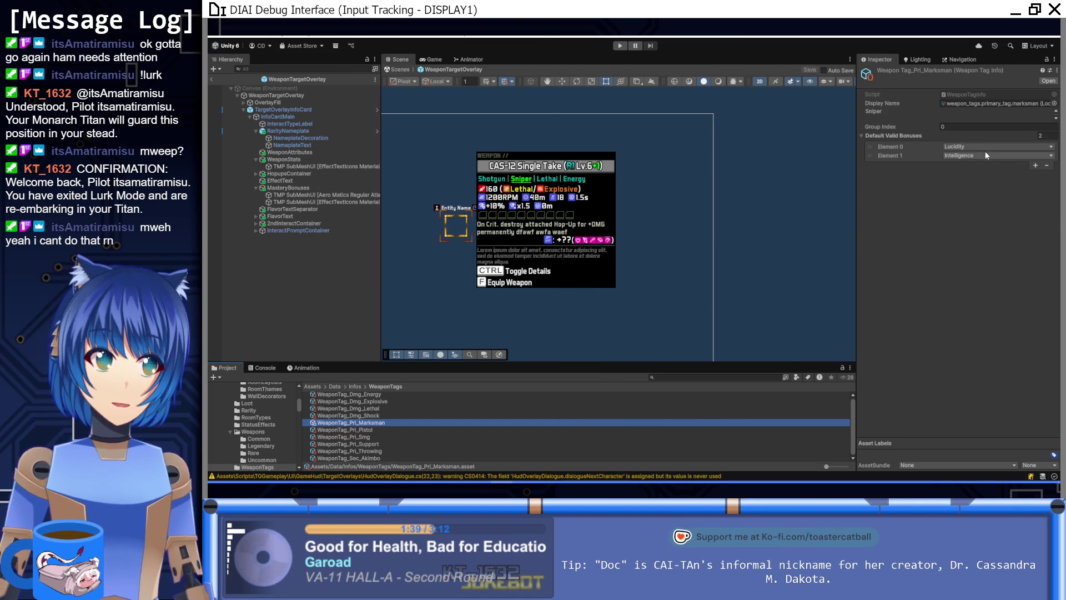
click(981, 146)
click(979, 189)
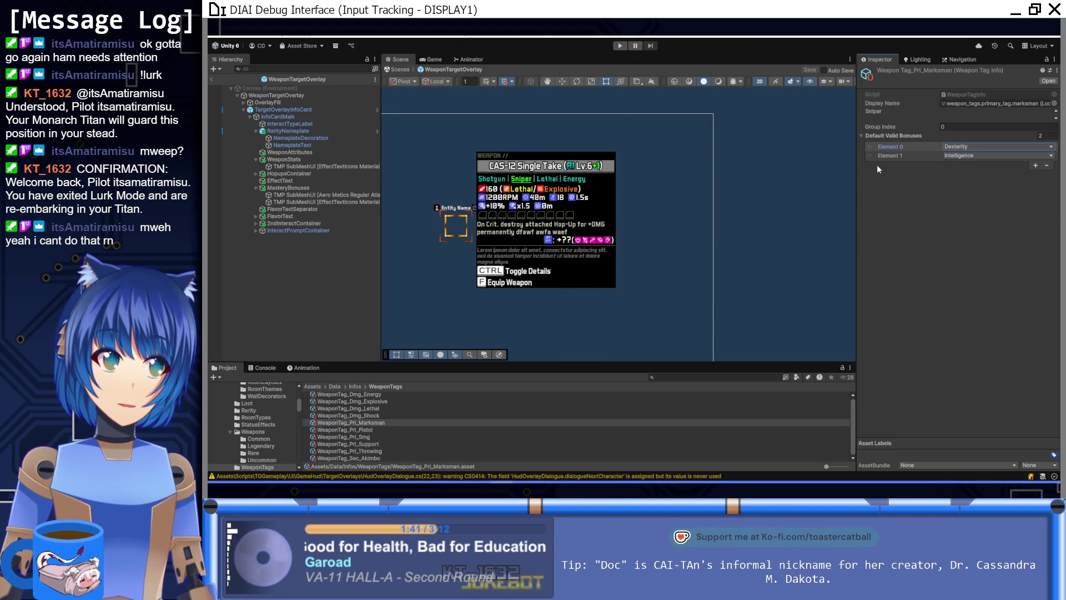
click(883, 155)
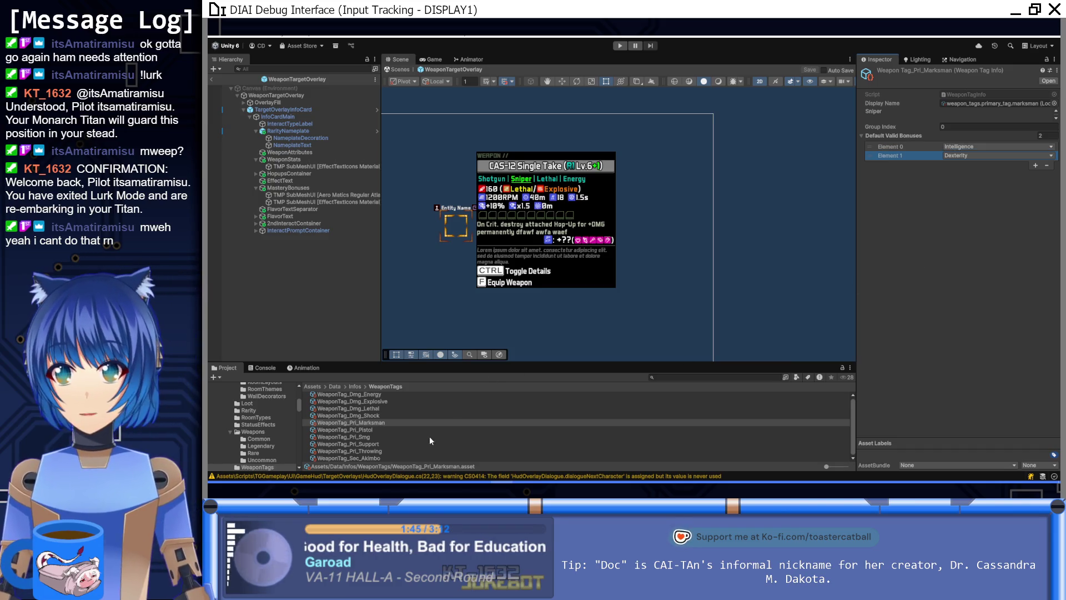
click(379, 451)
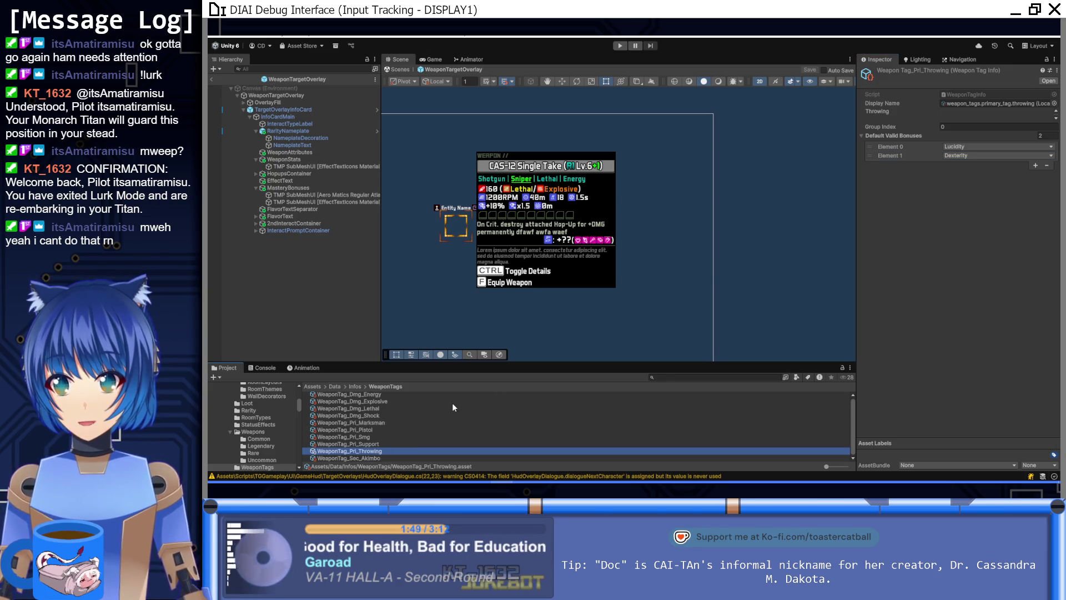
key(alt+Tab)
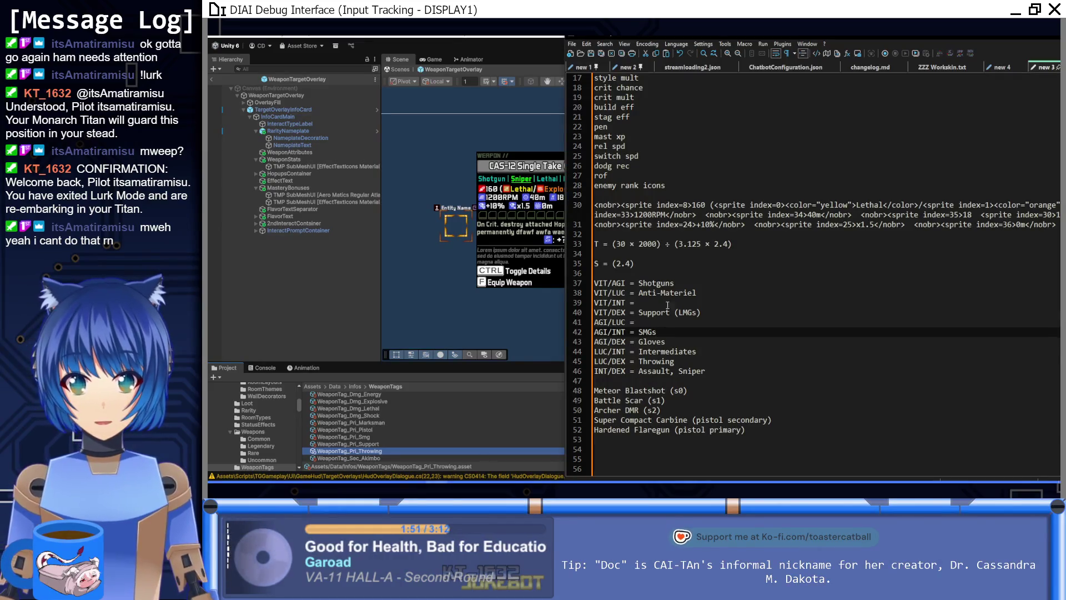
Step: Add 'Bullshit Gun (SMG/Support) (s0)' as a new line at the end of the weapon list
click(790, 428)
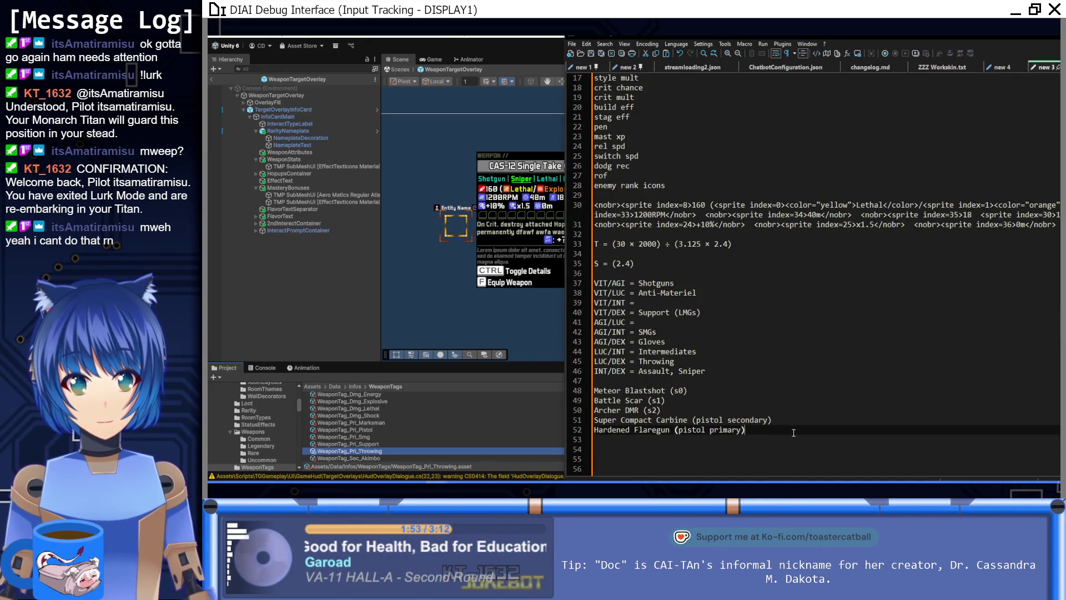
key(Return)
text(Bul)
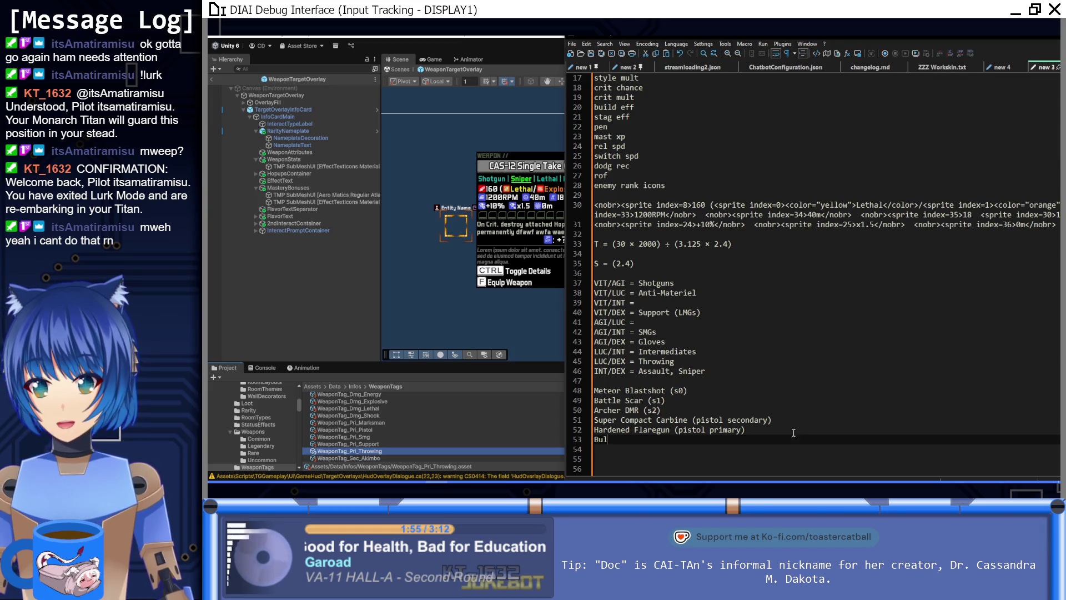
text(lshit Gun)
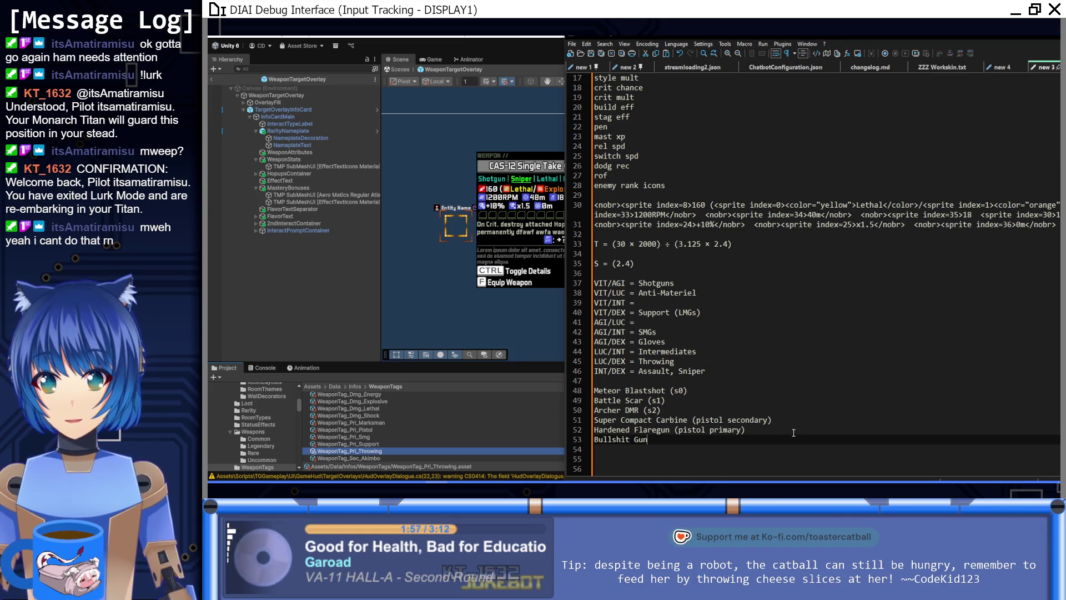
text( (SMG/)
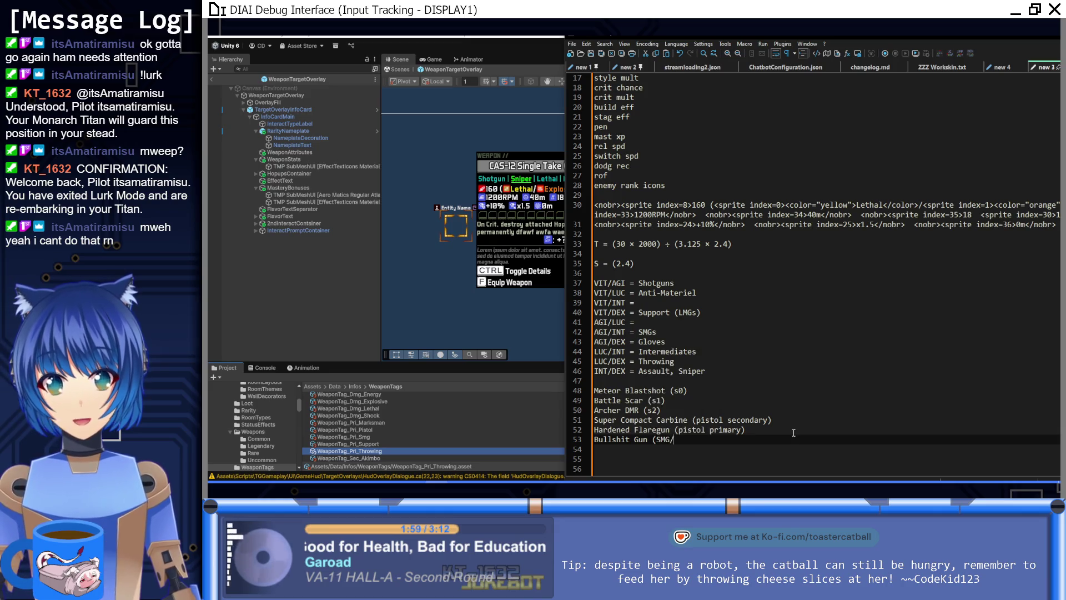
text(Support) (s0))
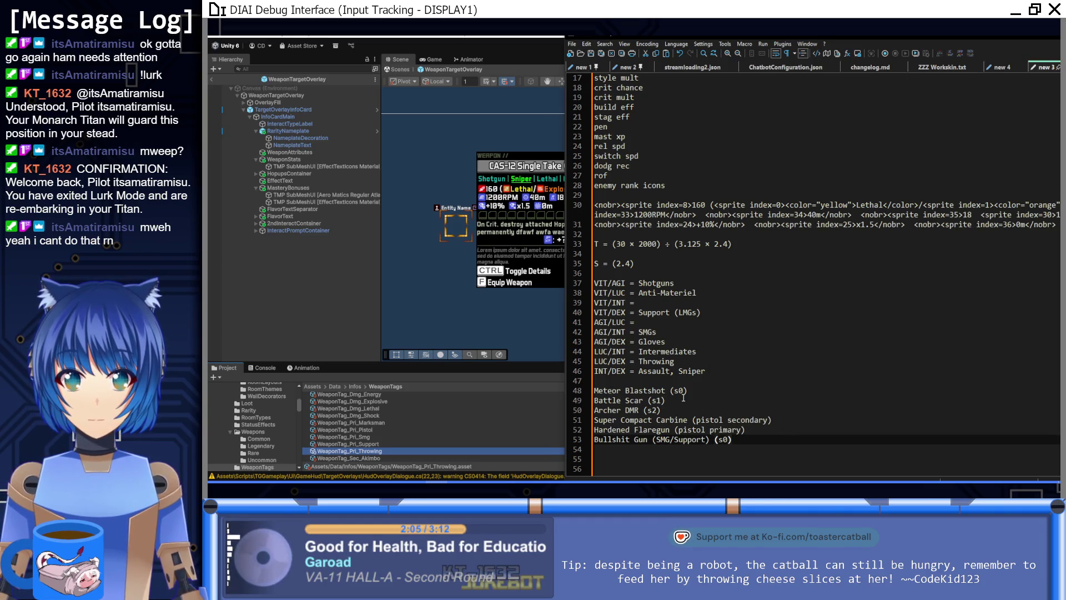
Step: Delete the Meteor Blastshot (s0) line from the weapon list
click(691, 390)
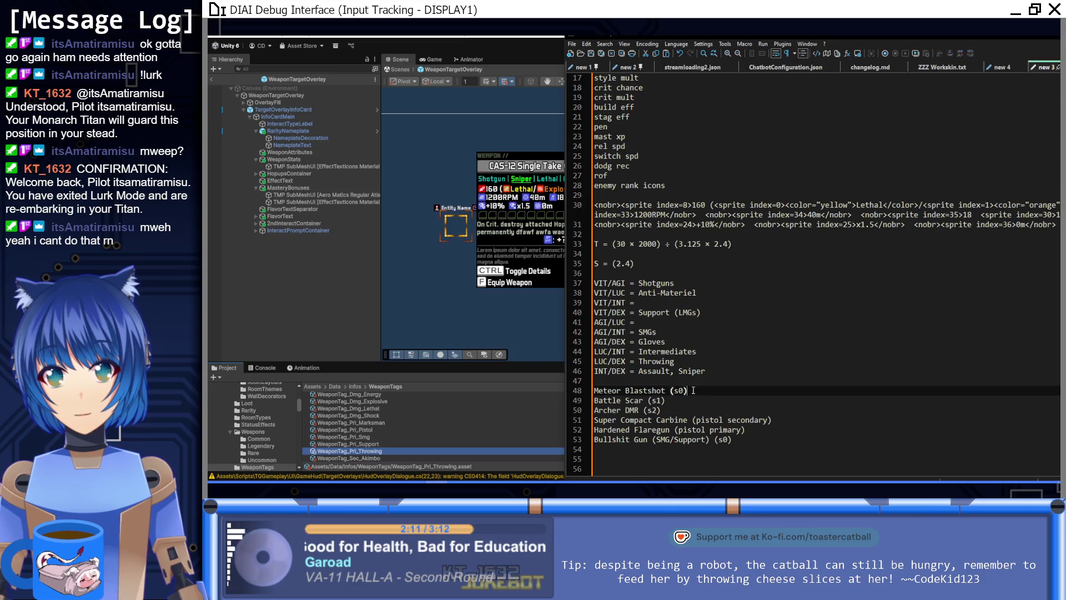
drag(693, 393, 690, 383)
key(Delete)
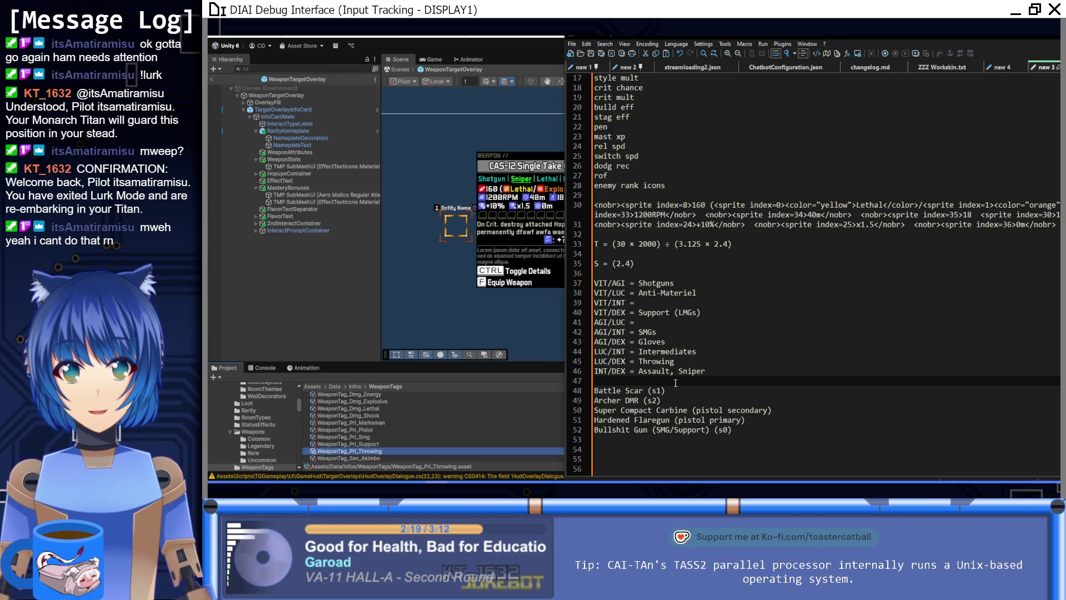
click(755, 441)
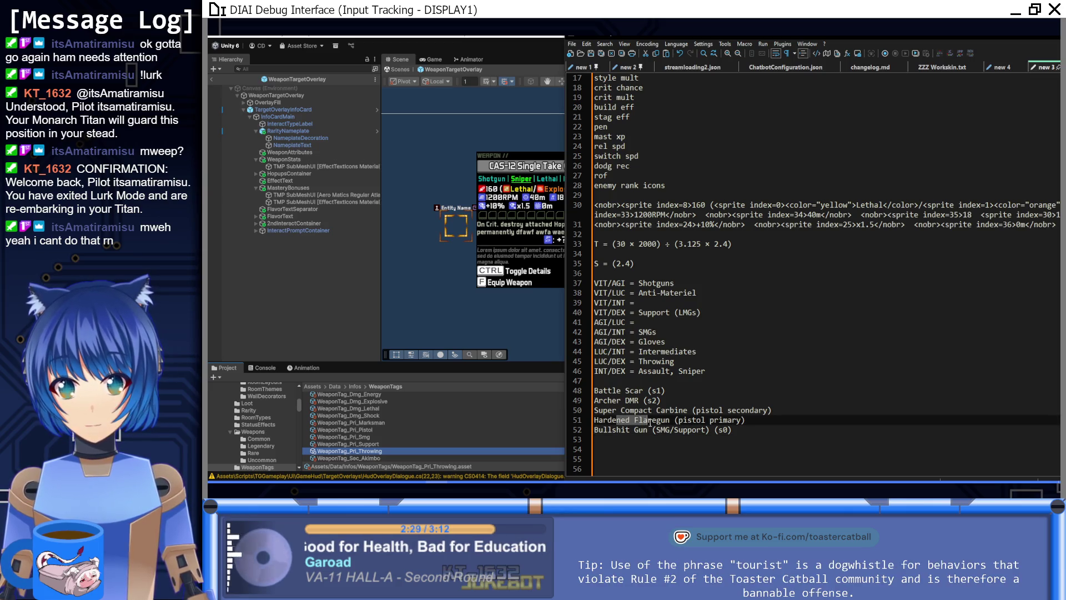
drag(594, 420, 669, 420)
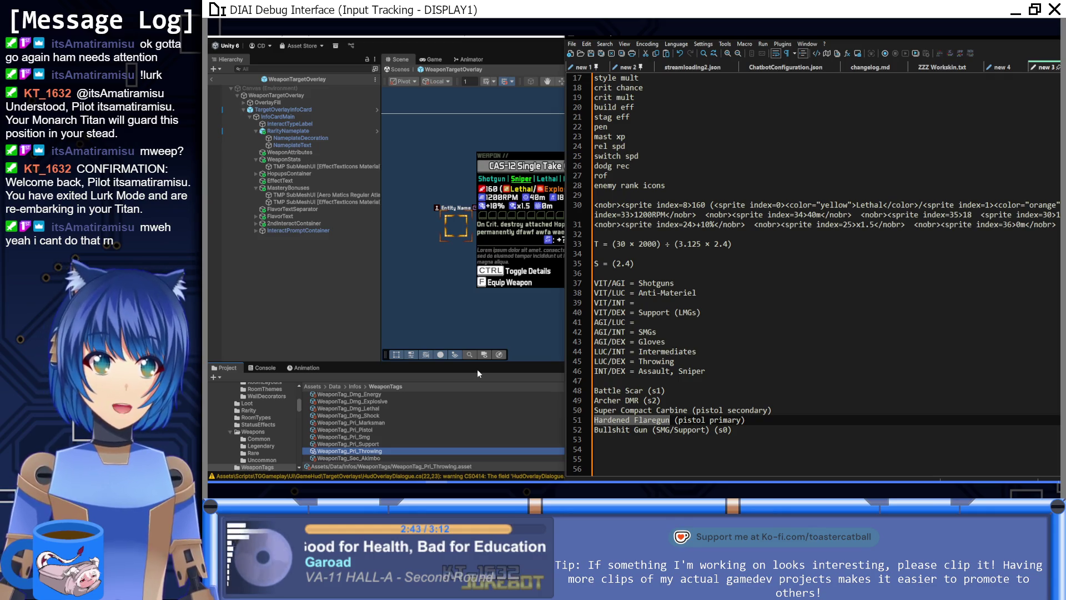
key(alt+Tab)
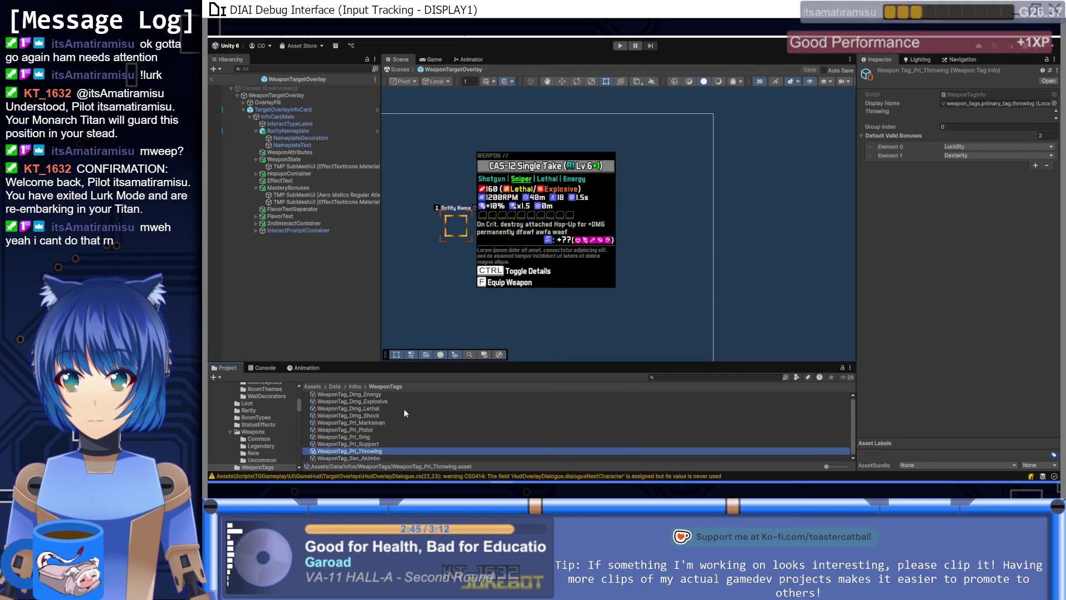
Step: Duplicate the Throwing weapon tag and rename the copy WeaponTag_Pri_Shotgun
key(ctrl+d)
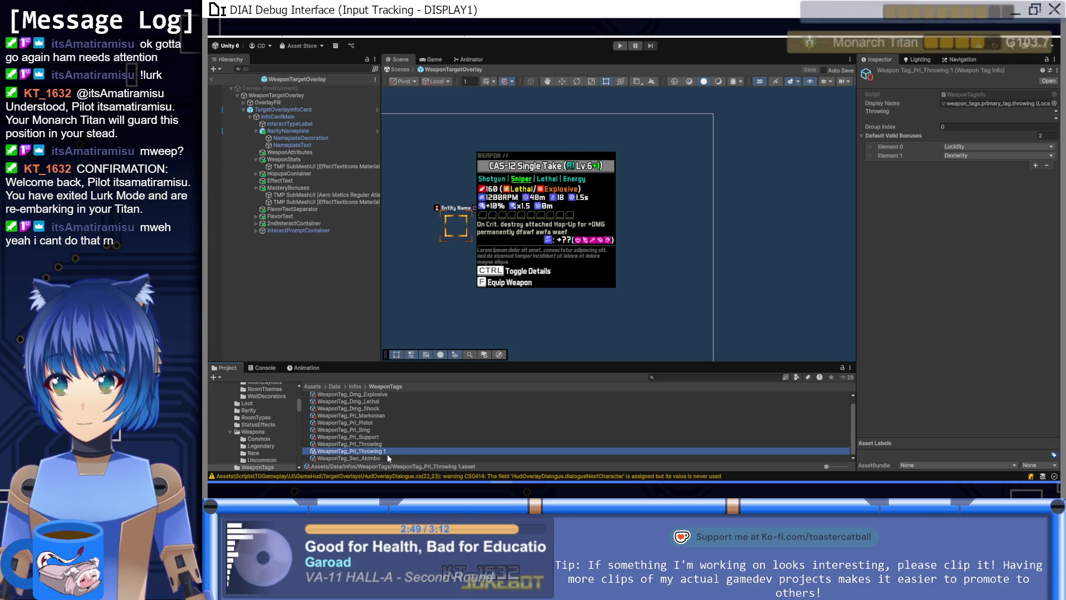
click(388, 452)
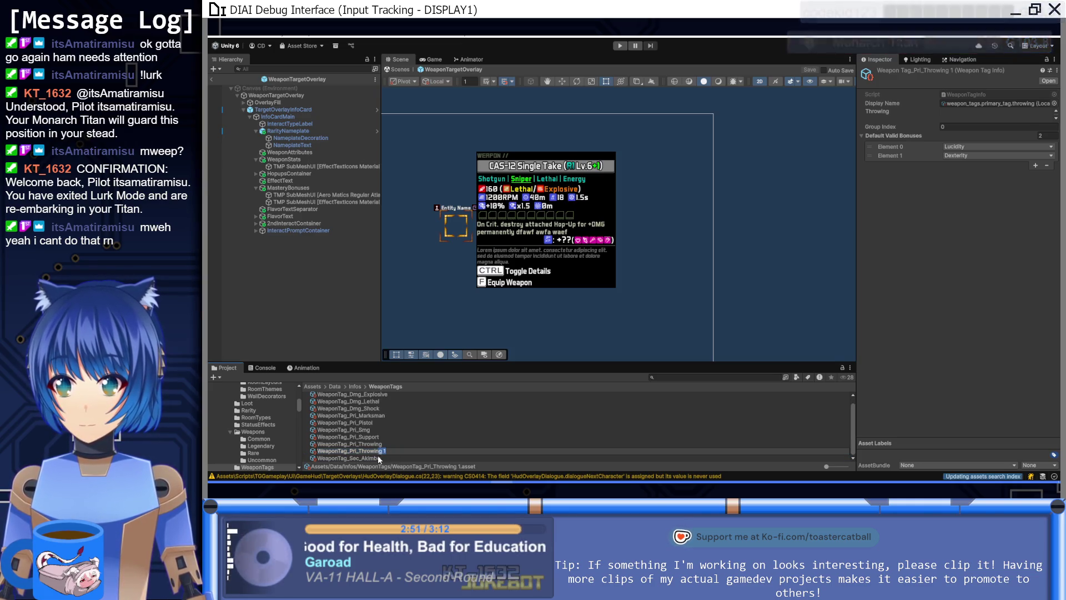
drag(378, 456, 356, 457)
text(hotgun)
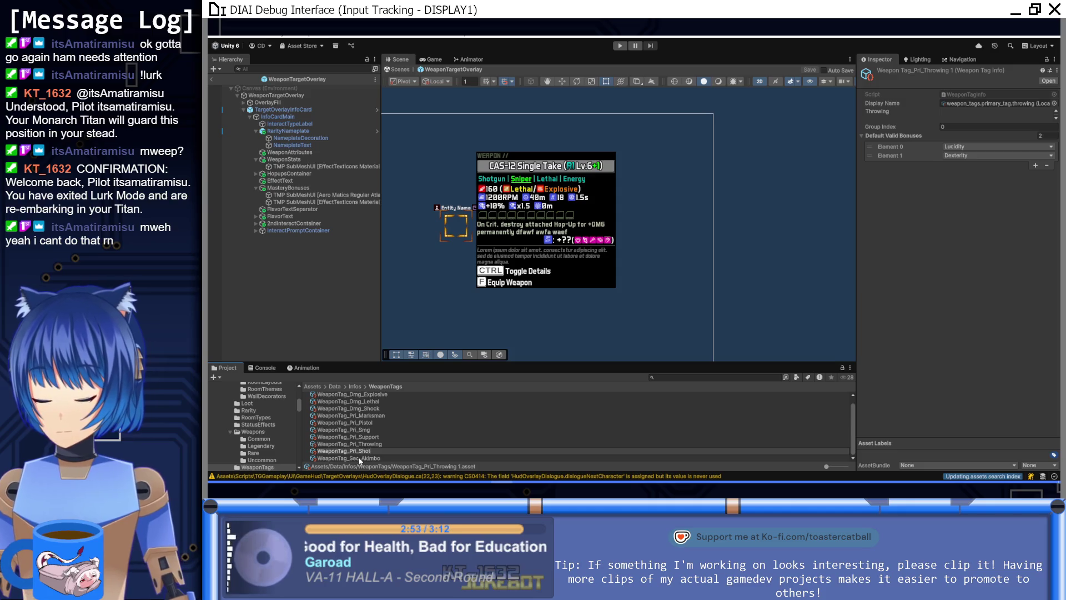
key(Return)
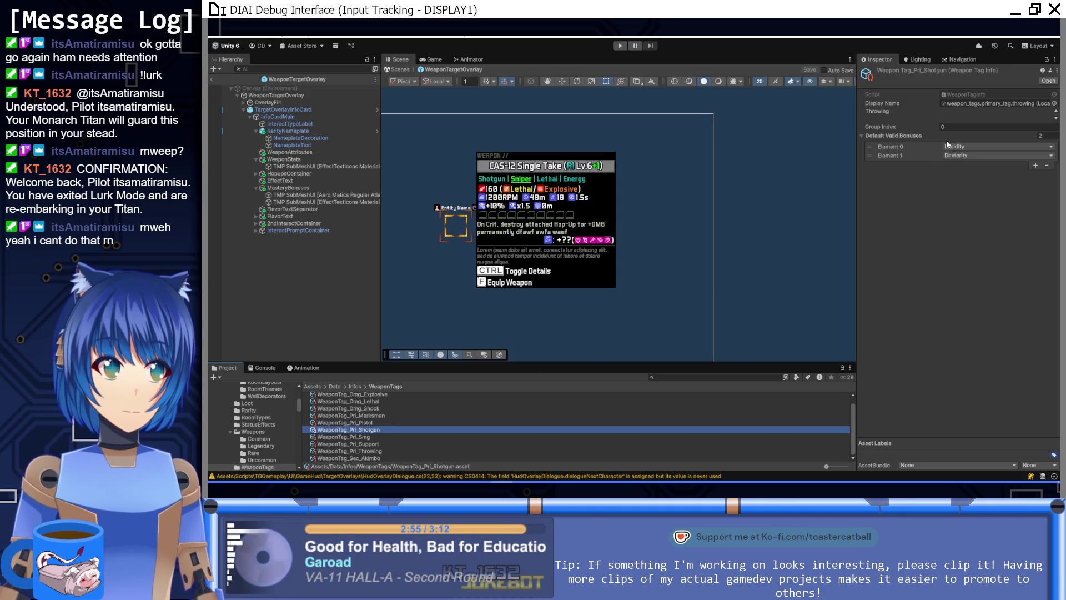
Step: Assign weapon_tags.primary_tag.shotgun as the Shotgun tag's display name
click(1054, 102)
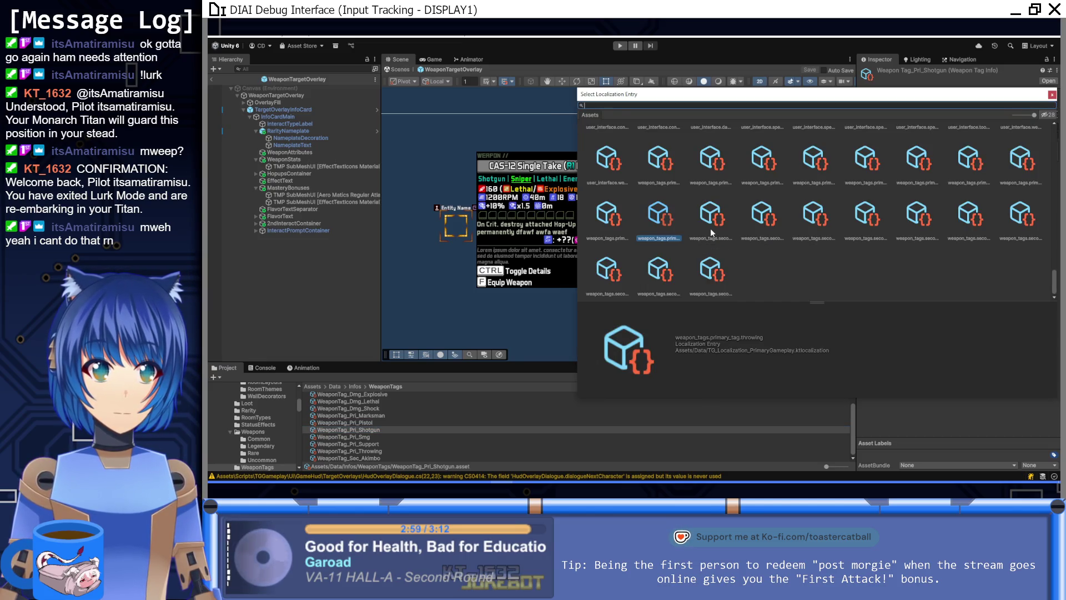
key(Left)
key(Left)
key(Left)
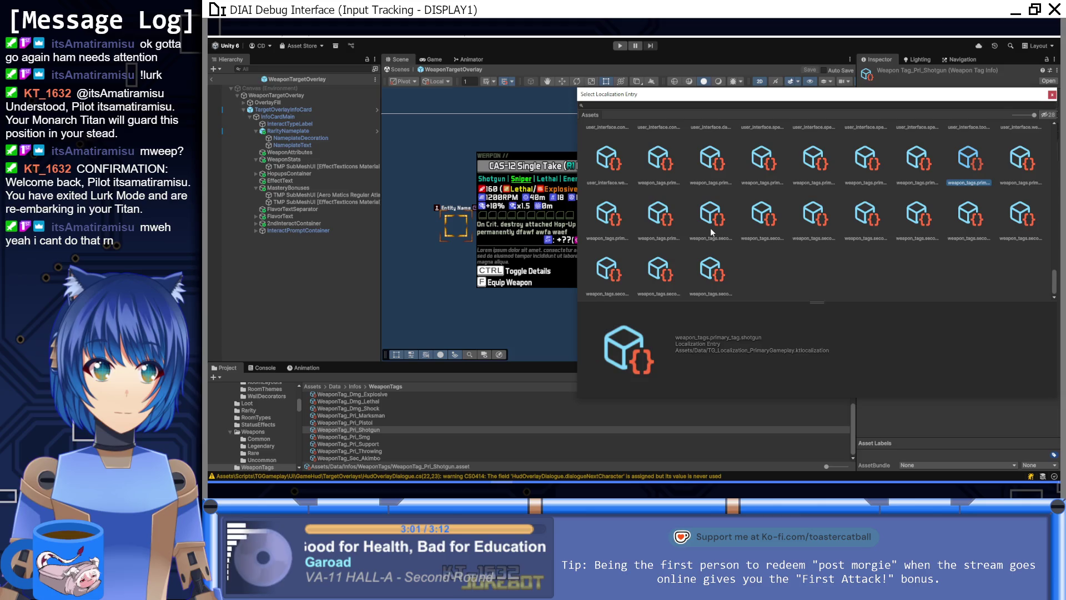
double_click(967, 168)
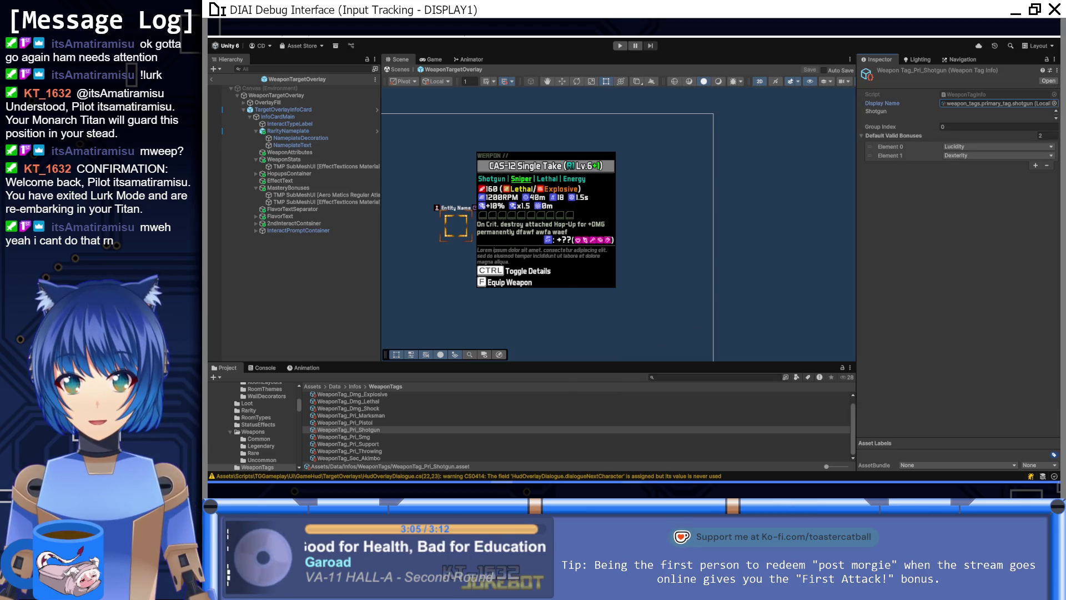
key(alt+Tab)
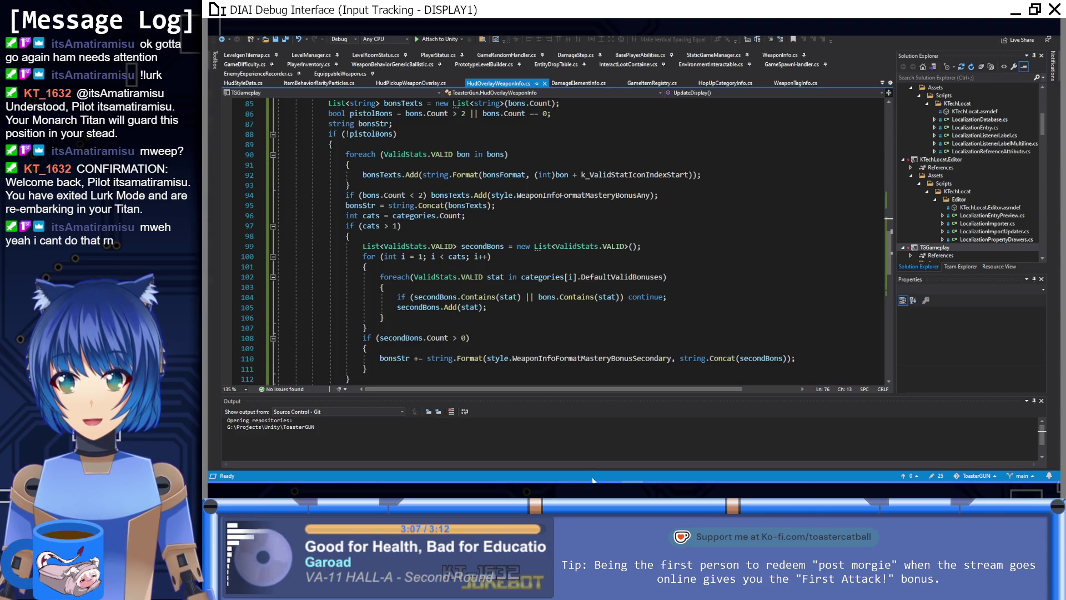
Step: Set the Shotgun tag's default valid bonuses to Vitality and Agility
key(alt+Tab)
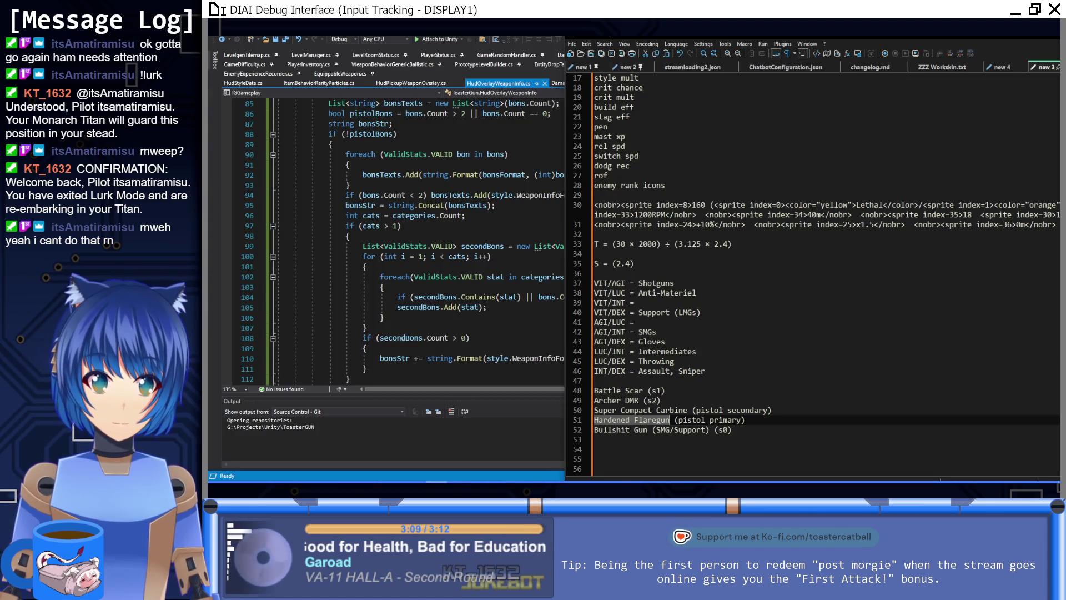
key(alt+Tab)
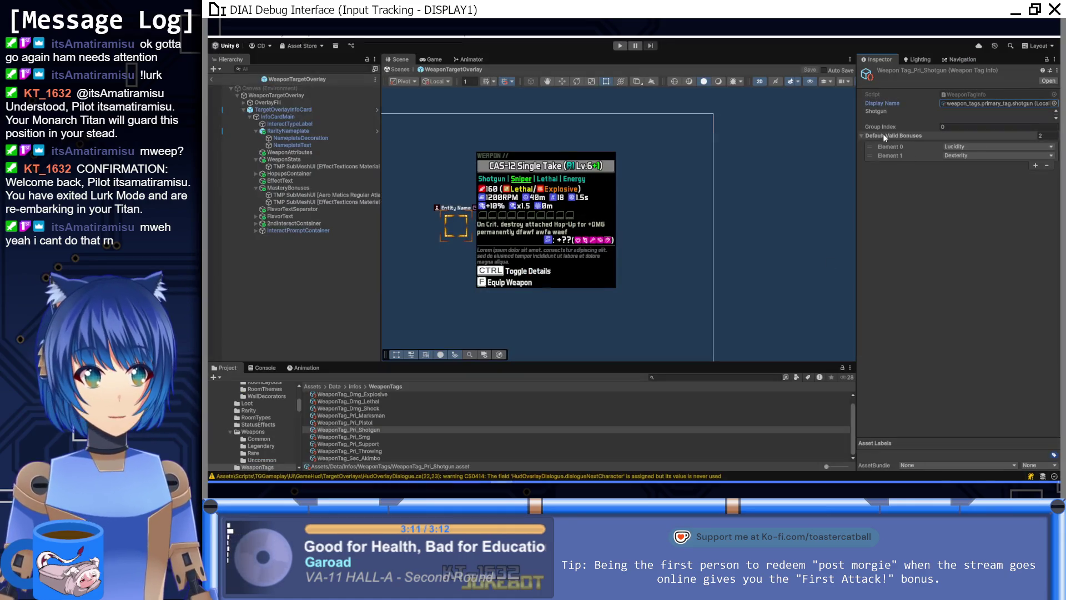
click(974, 147)
click(967, 157)
click(968, 155)
click(965, 173)
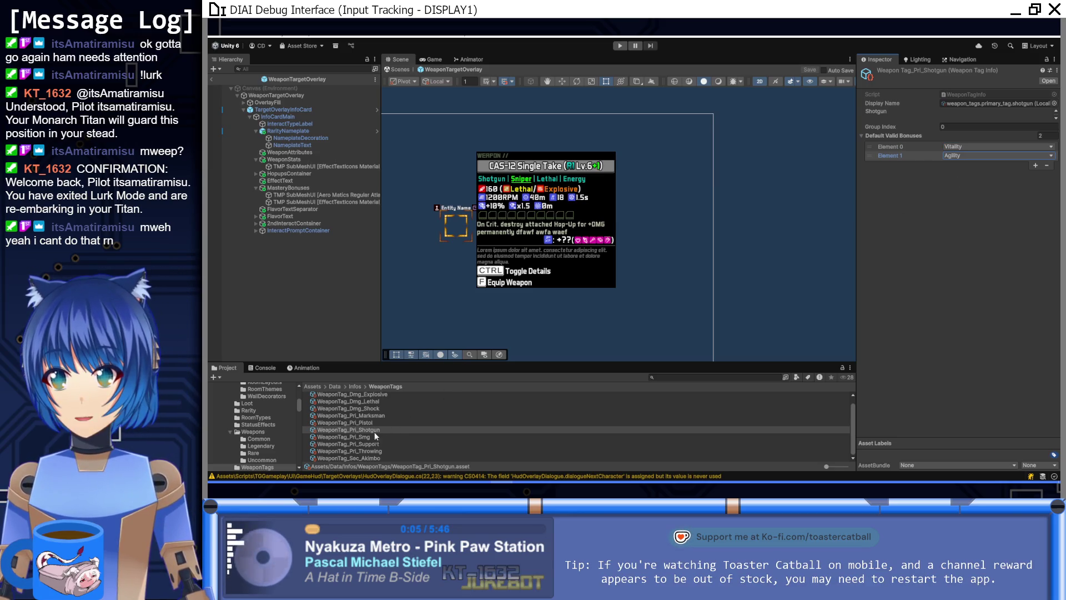
Step: Give the Pistol tag five bonuses: Vitality, Agility, Lucidity, Intelligence and Dexterity
click(372, 423)
click(1057, 136)
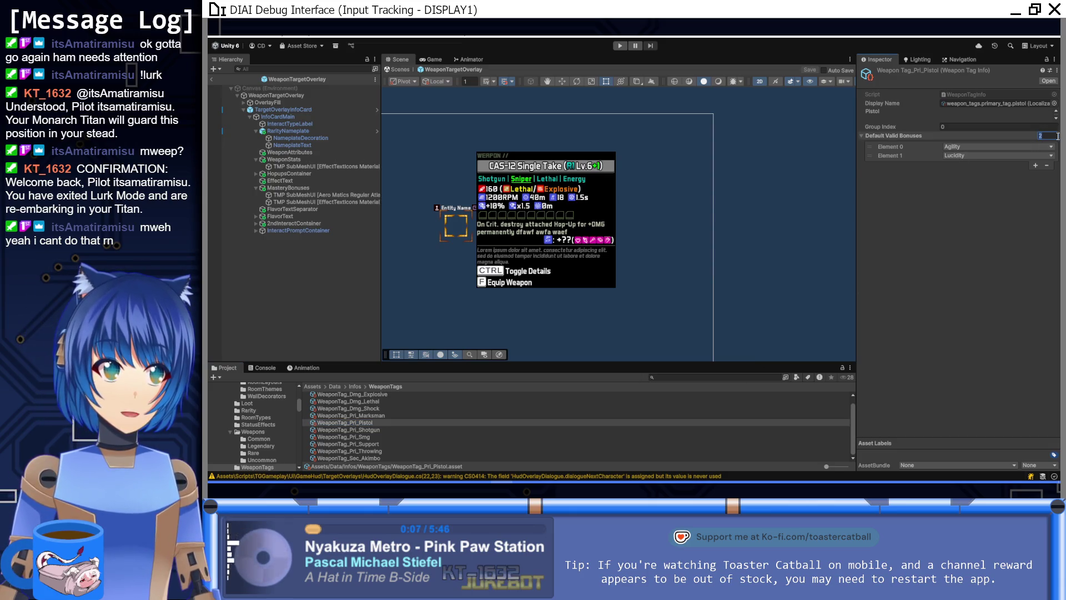
text(5)
key(Return)
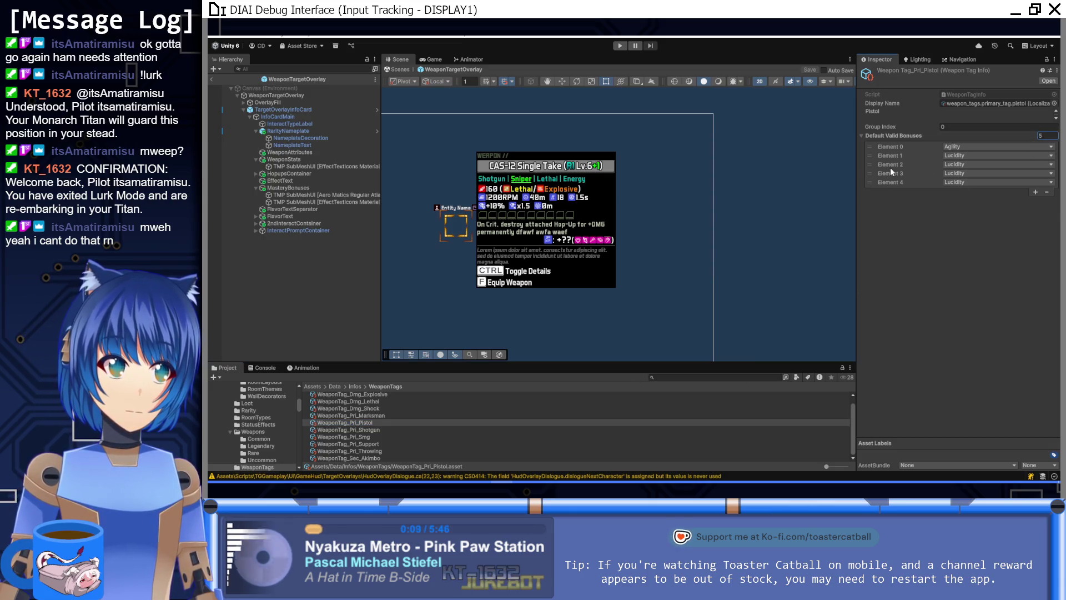
click(969, 165)
click(967, 186)
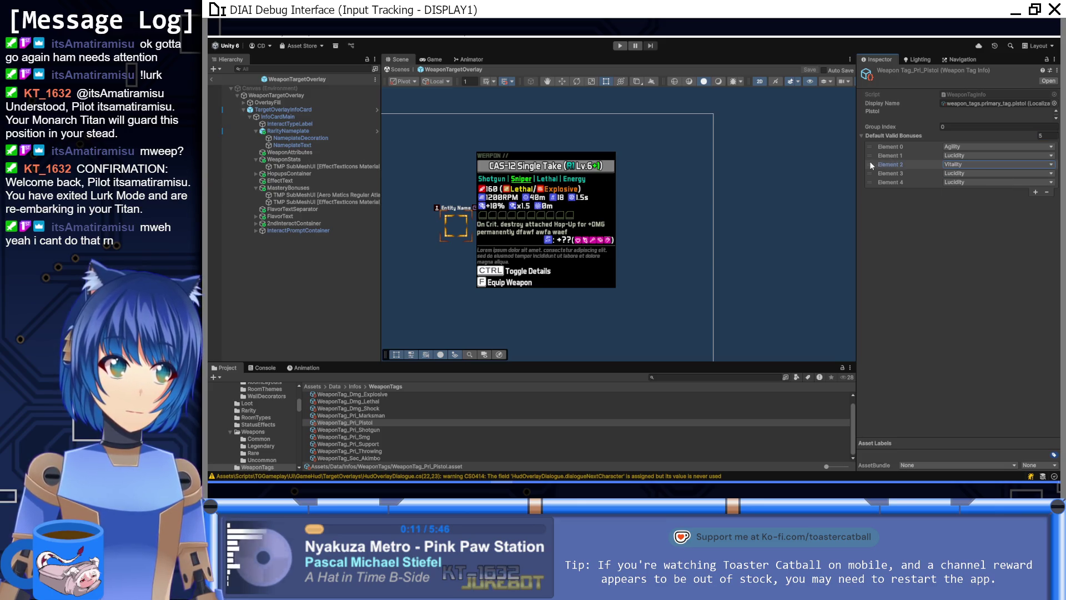
drag(870, 164, 872, 147)
click(968, 173)
click(969, 217)
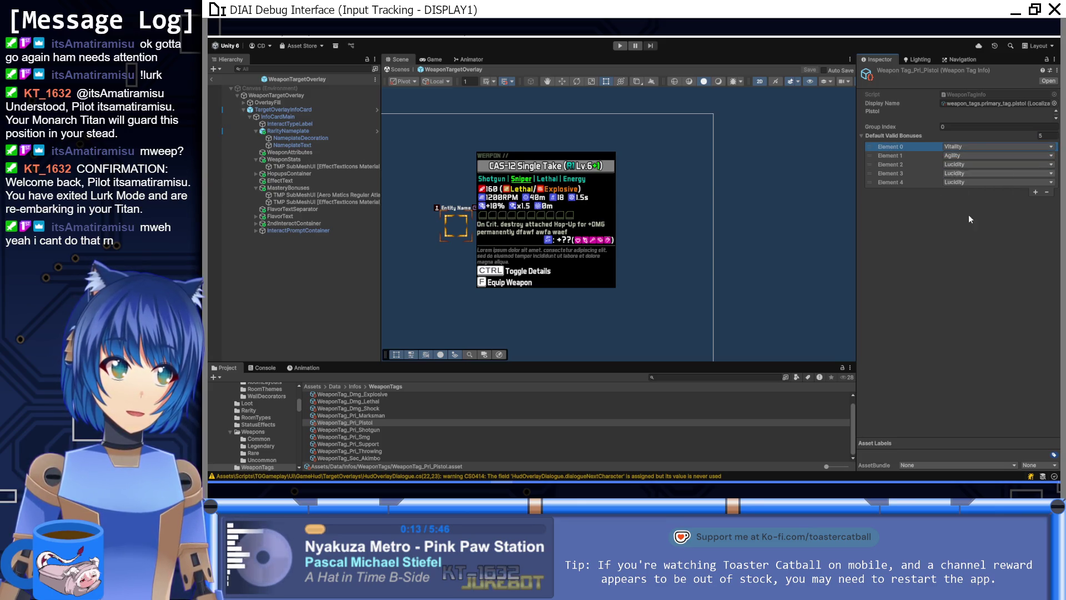
click(949, 182)
click(958, 231)
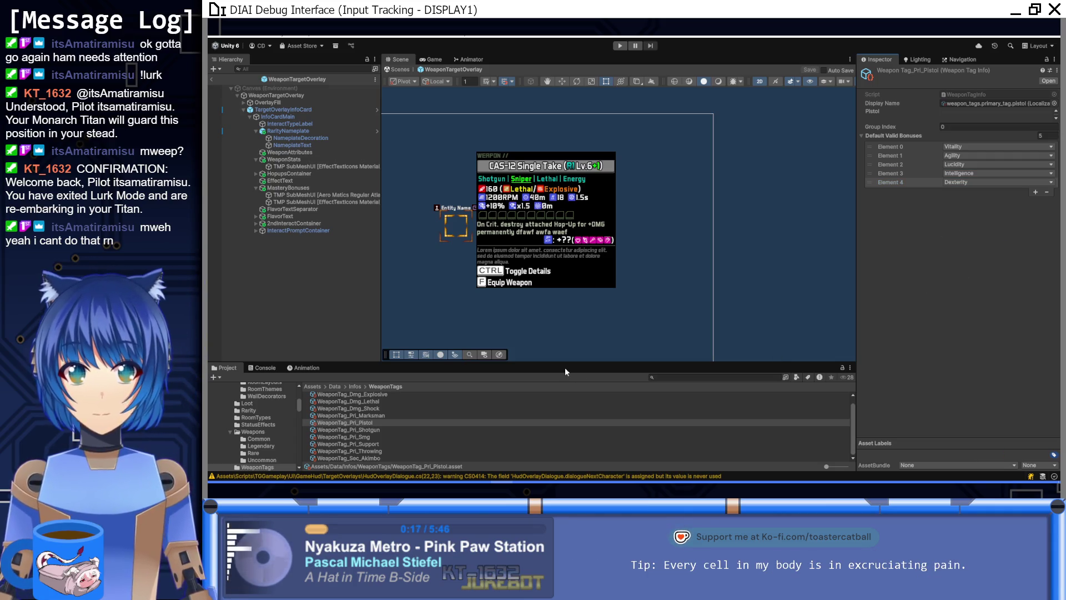
Step: Check the Marksman tag against the INT/DEX pairing line in the notes
click(381, 416)
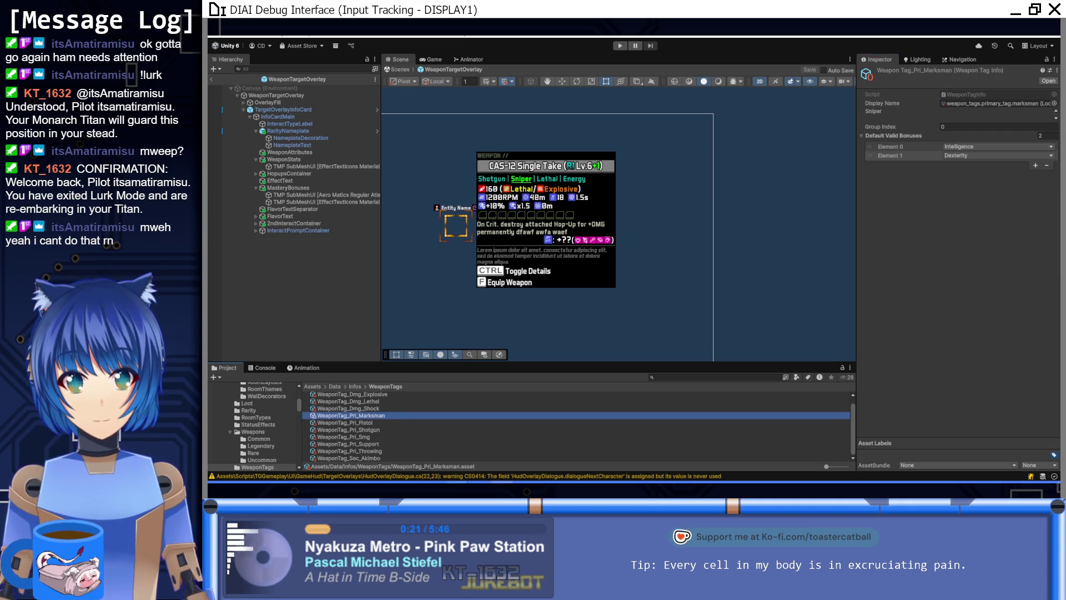
click(436, 488)
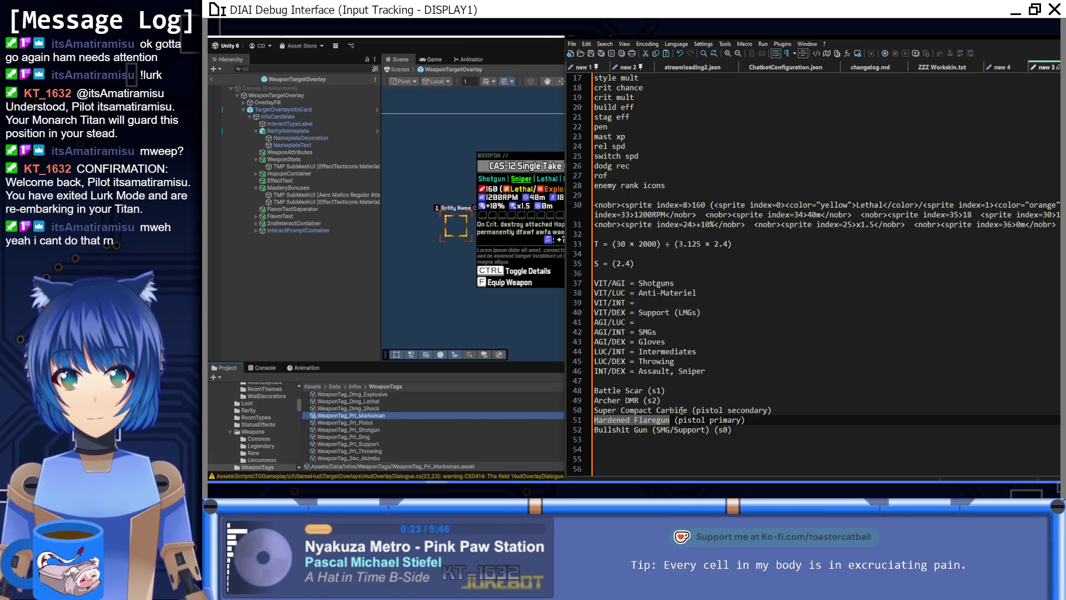
click(664, 371)
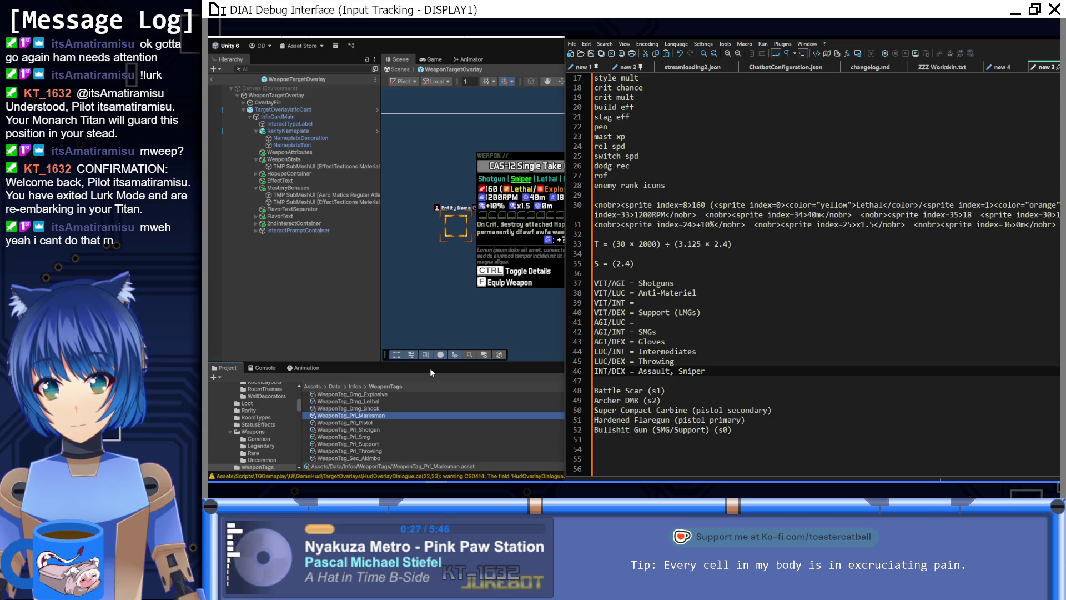
click(415, 380)
click(469, 445)
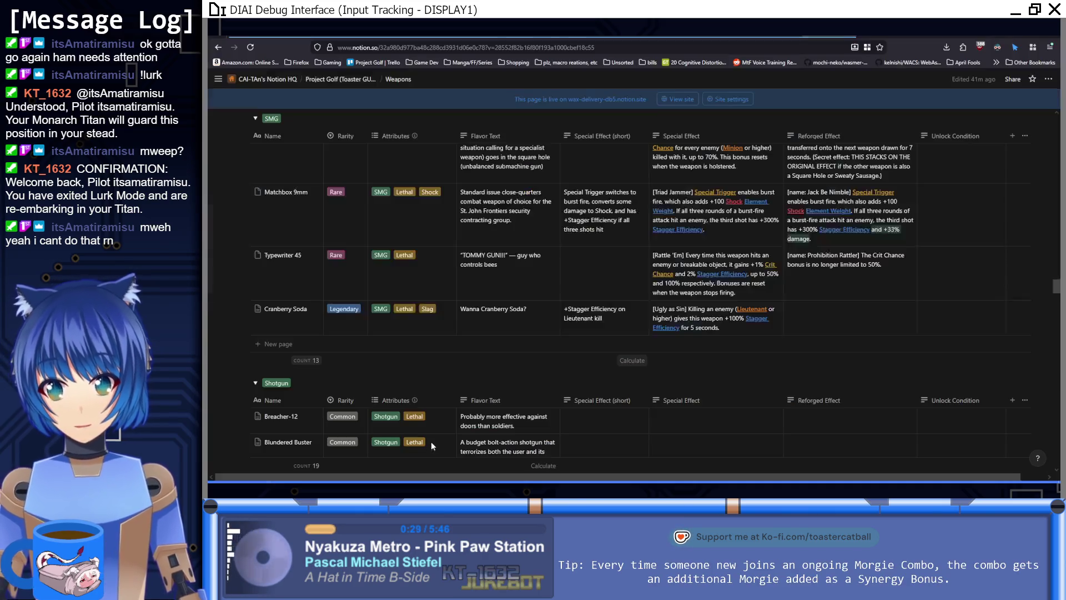
Step: Remove Snipers from the LUC/INT line and append ', Sniper' after Assault on INT/DEX
drag(1057, 265, 1057, 124)
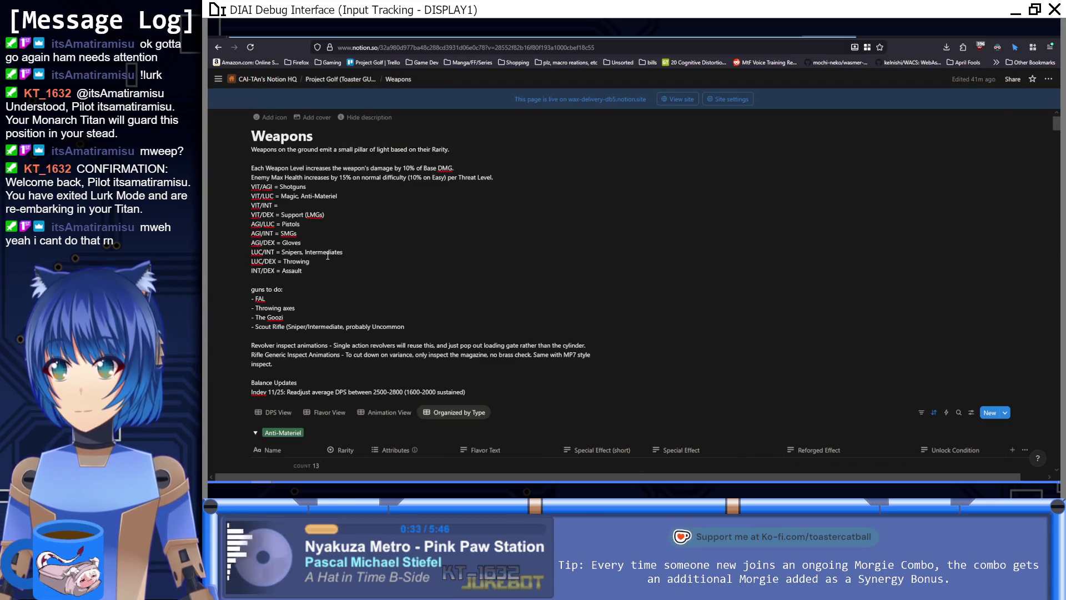
drag(303, 252, 282, 252)
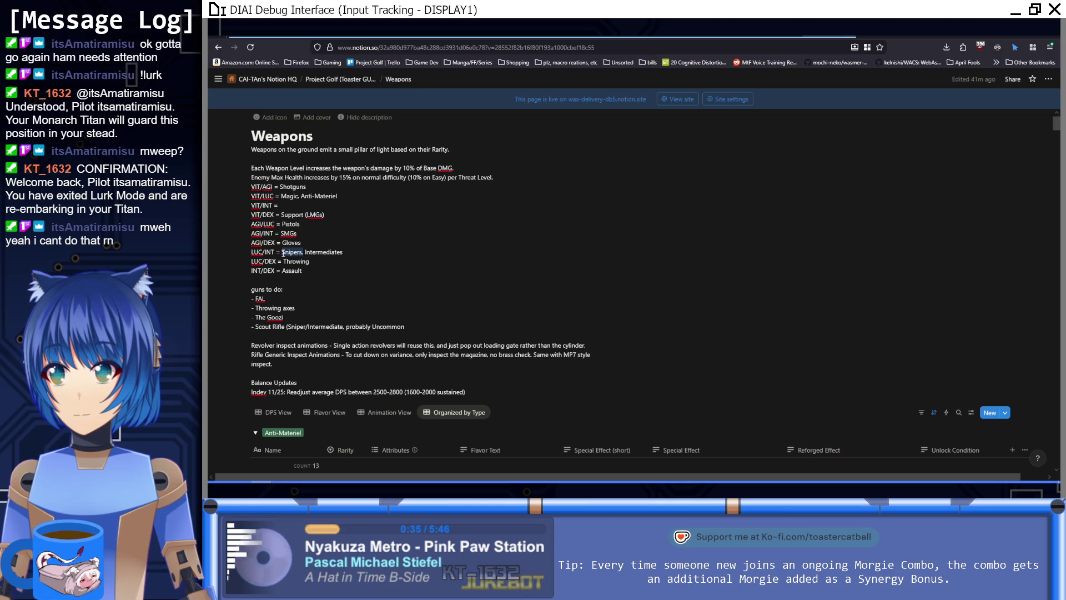
key(BackSpace)
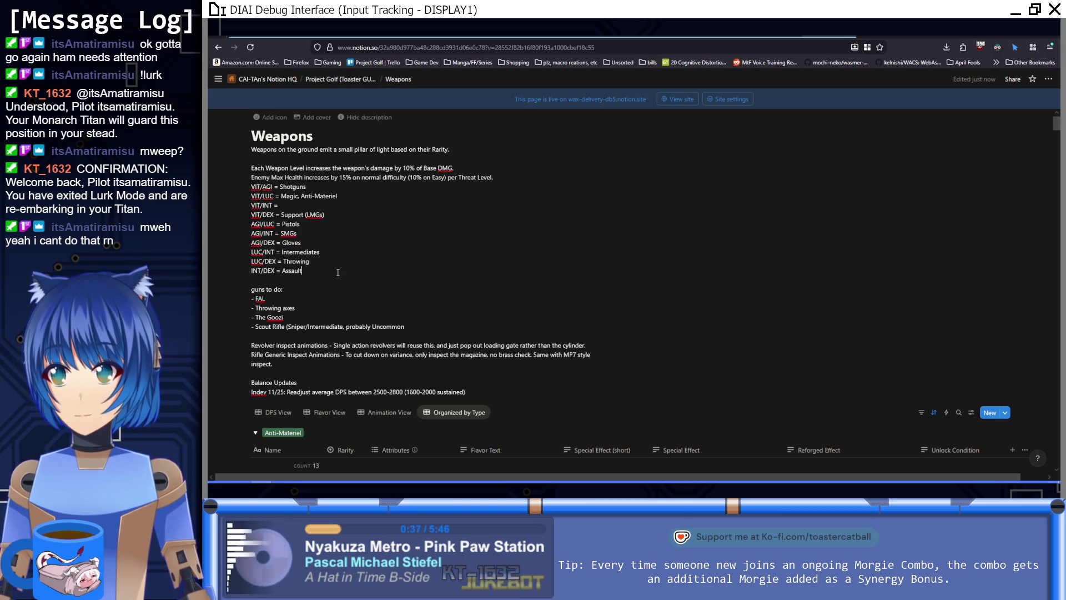
click(340, 270)
text(, Sniper)
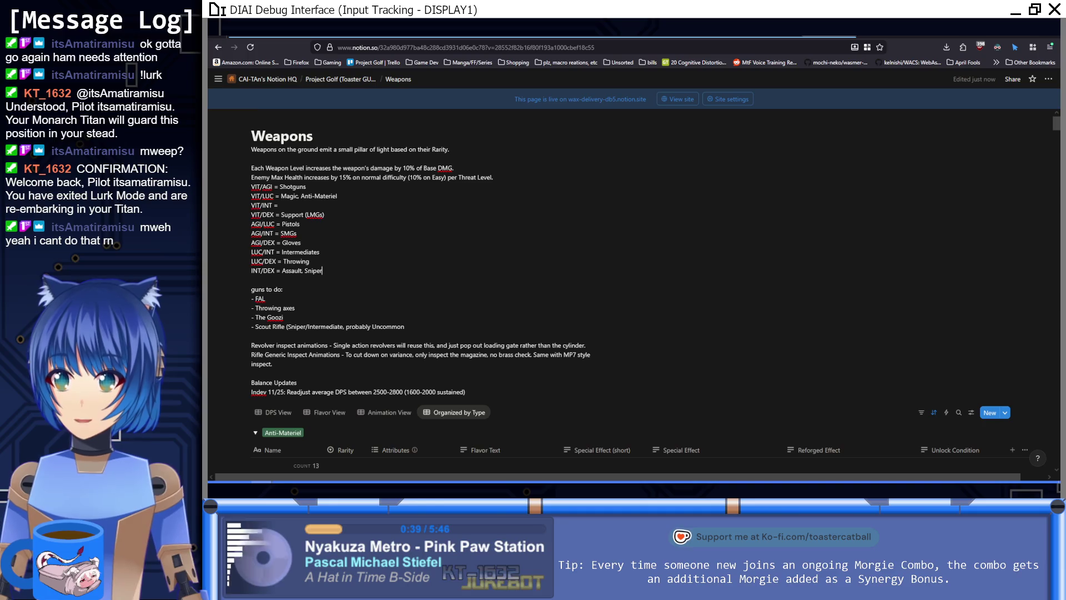
double_click(295, 272)
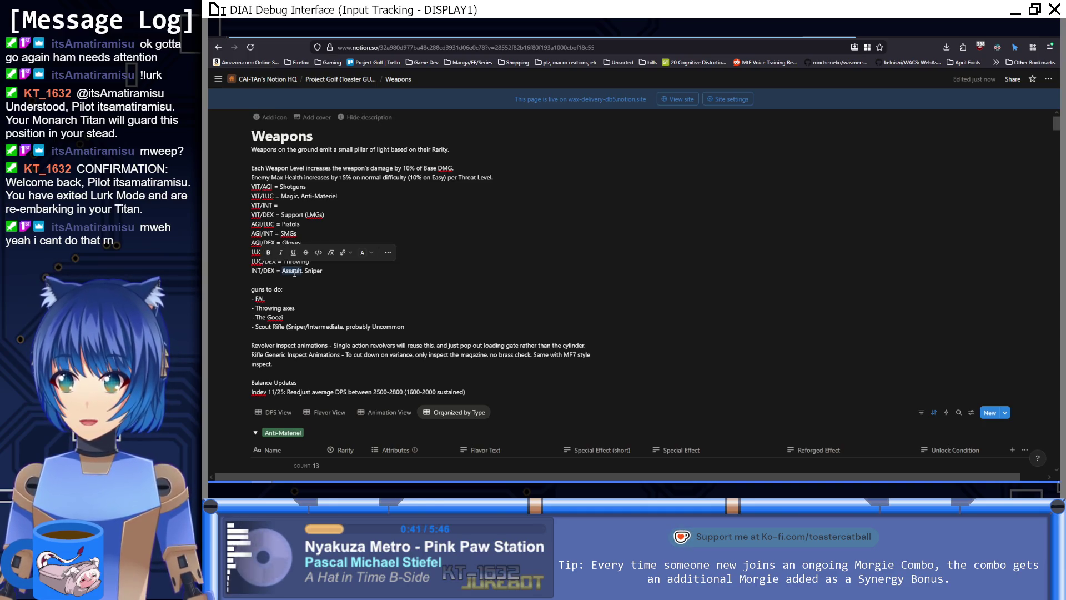
click(361, 269)
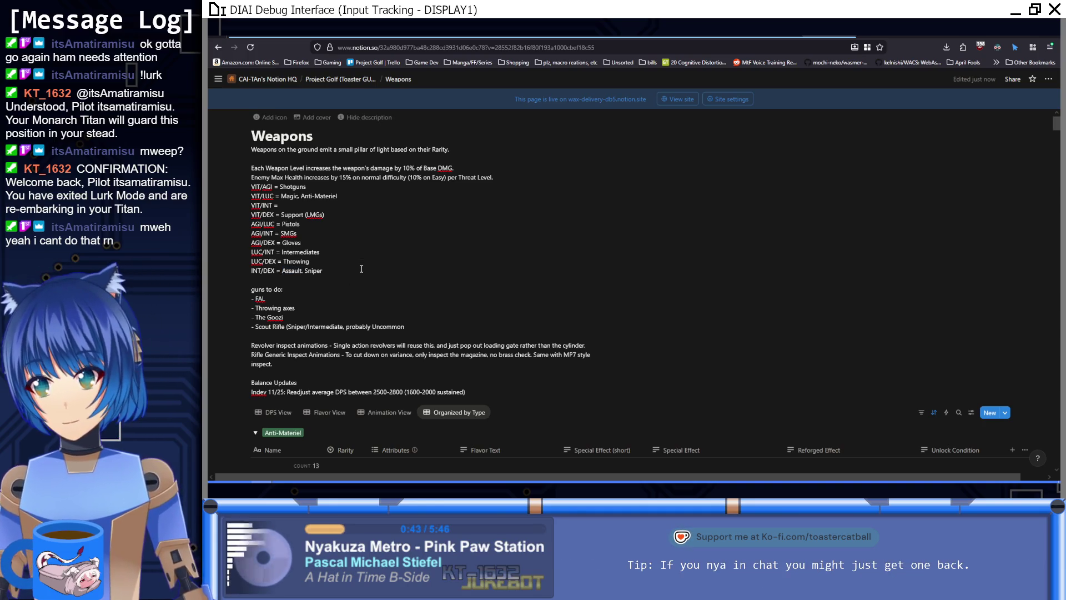
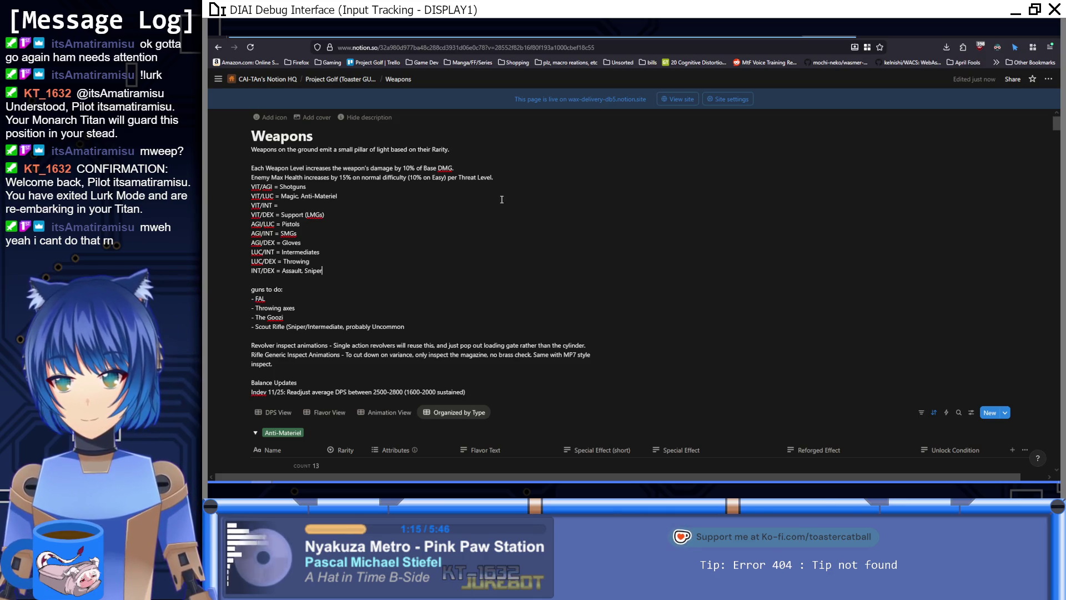
Step: Check the stat-pair weapon types on the Notion Weapons page, then move to HudOverlayWeaponInfo.cs
key(alt+Tab)
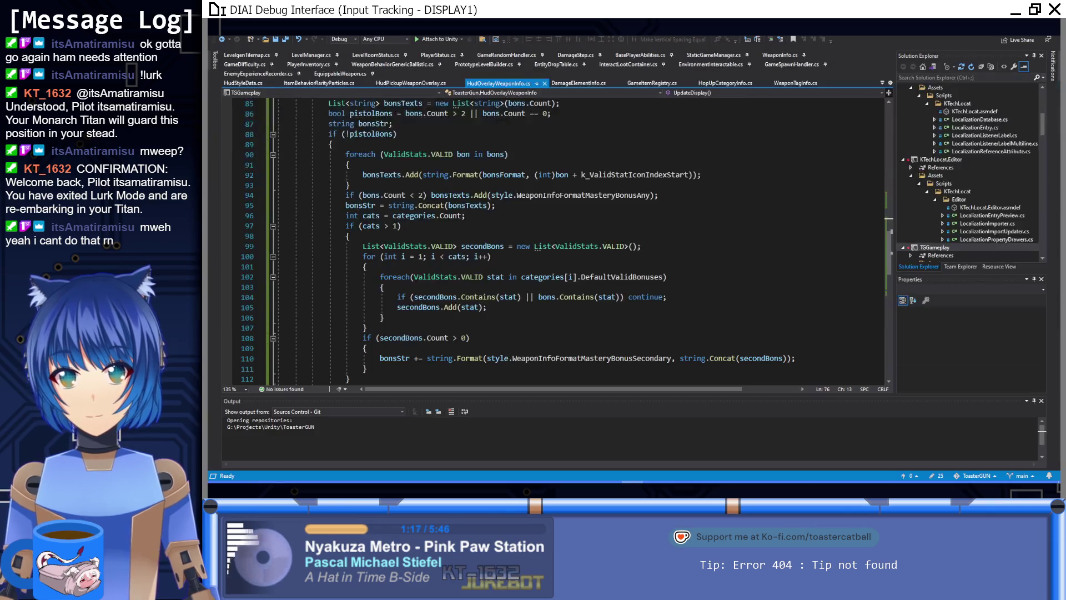
Step: Return to the Unity editor showing the WeaponTargetOverlay prefab and the Marksman tag asset
key(alt+Tab)
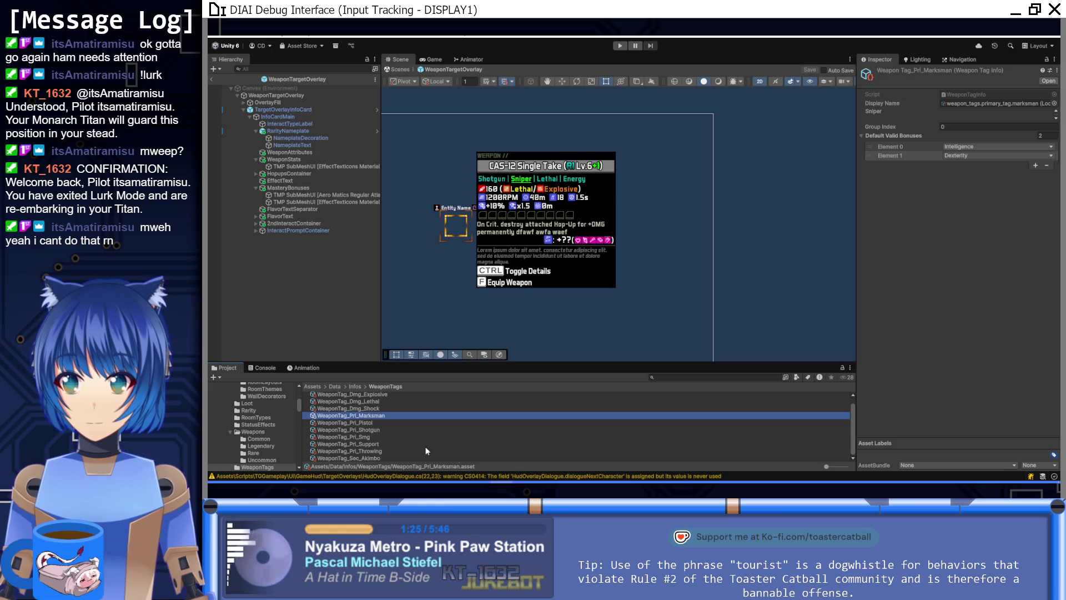
Step: Compare the stat-pair mapping notes with the Shotgun and Throwing tags' bonuses
key(alt+Tab)
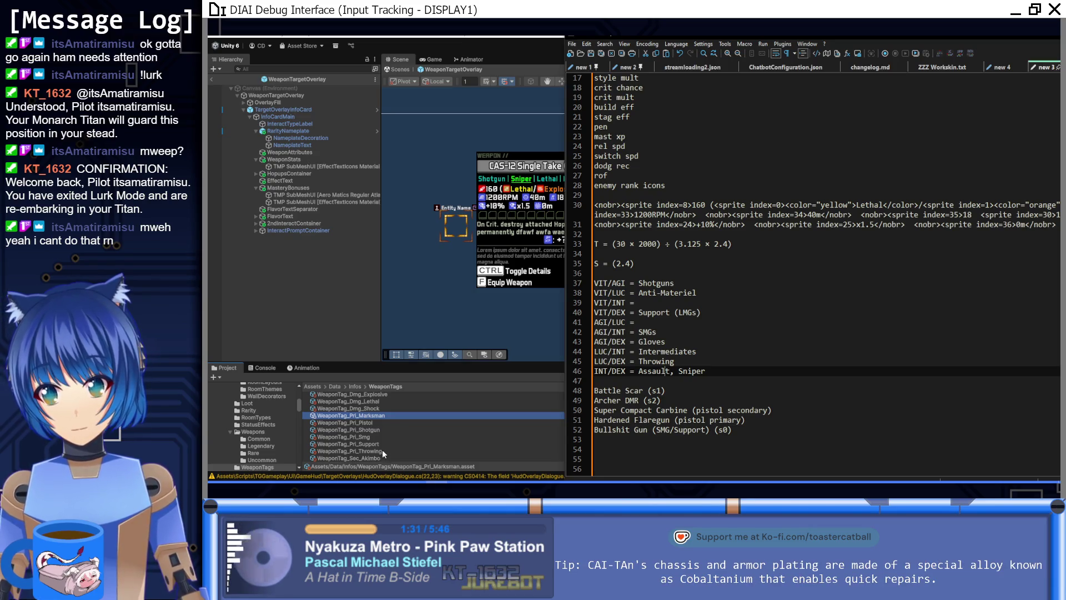
click(377, 429)
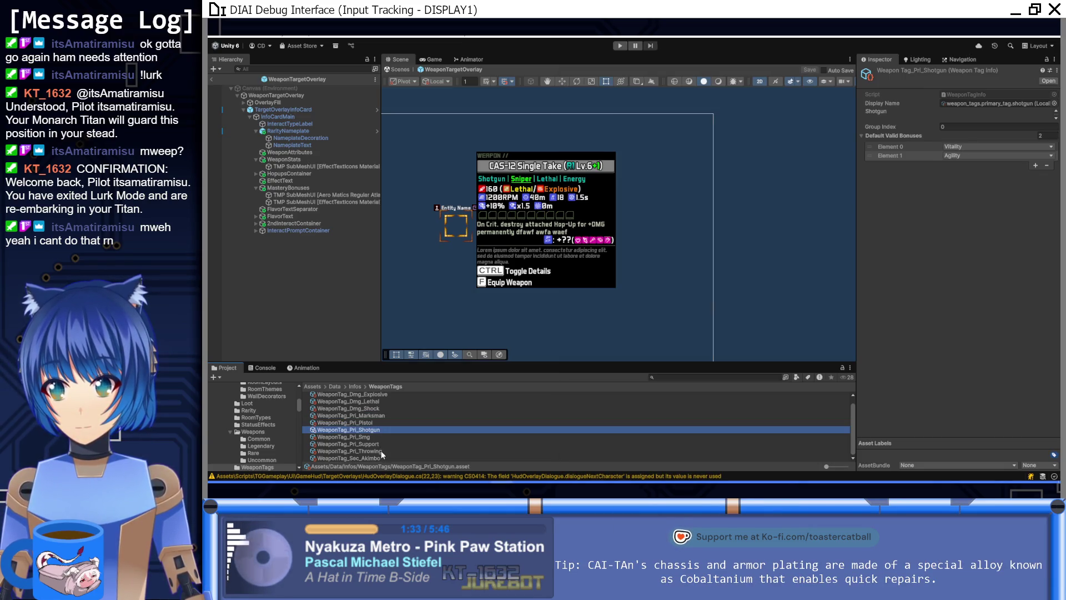
click(381, 452)
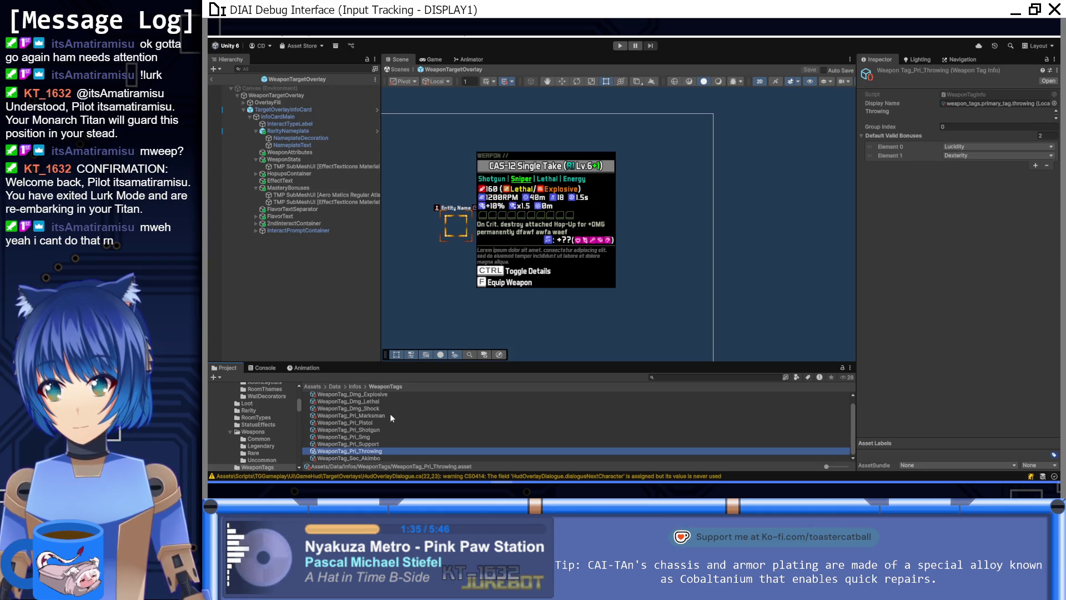
Step: Duplicate WeaponTag_Pri_Marksman as WeaponTag_Pri_Assault and bring up its display-name localization entries
click(390, 415)
key(ctrl+d)
click(375, 428)
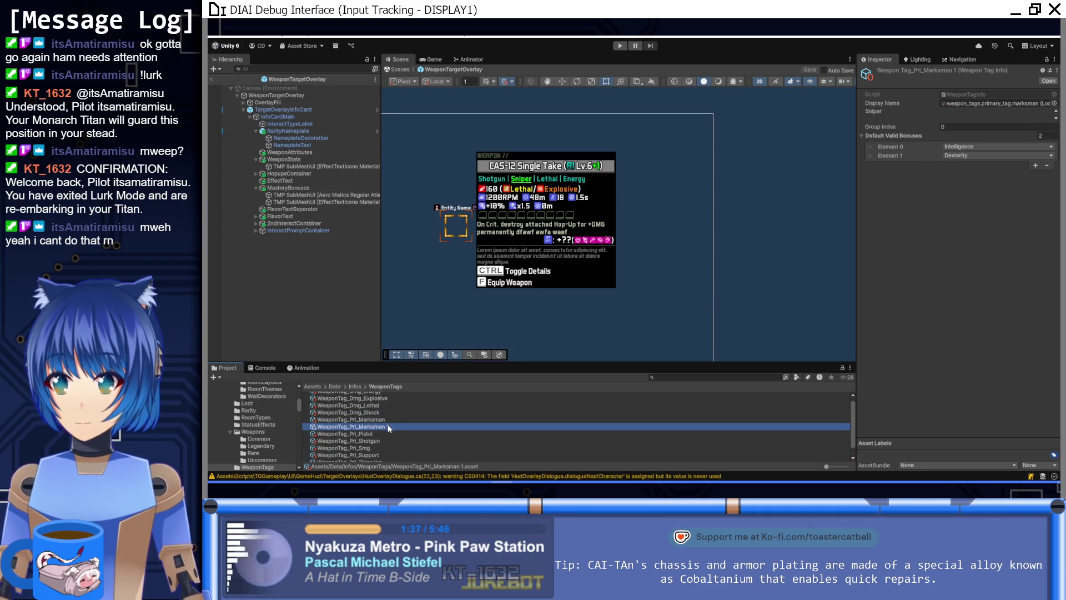
drag(374, 430, 362, 430)
text(Assault)
key(Return)
key(alt+Tab)
key(alt+Tab)
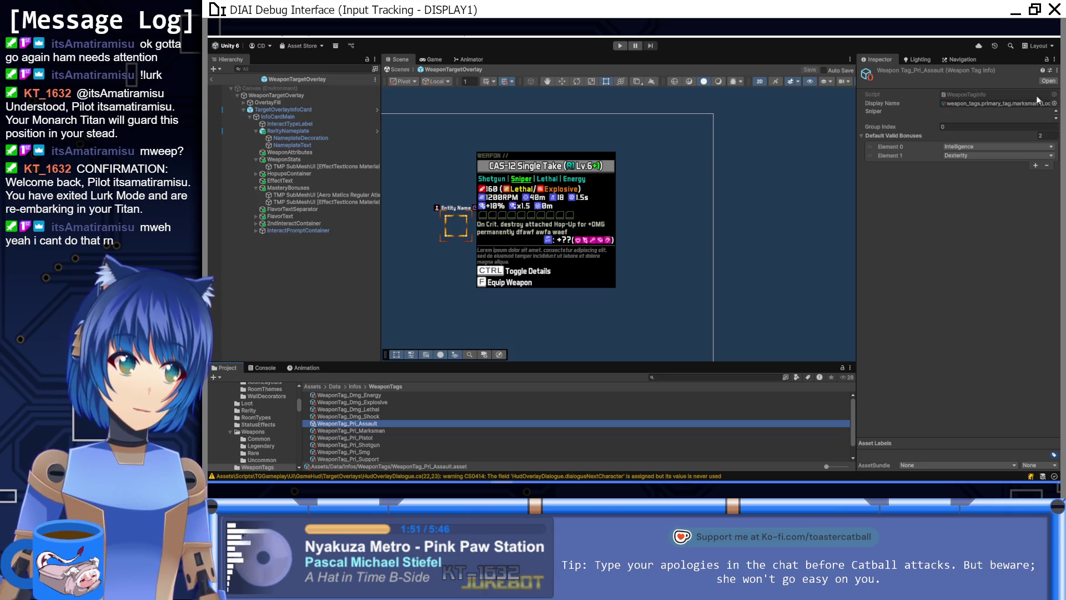
click(1054, 103)
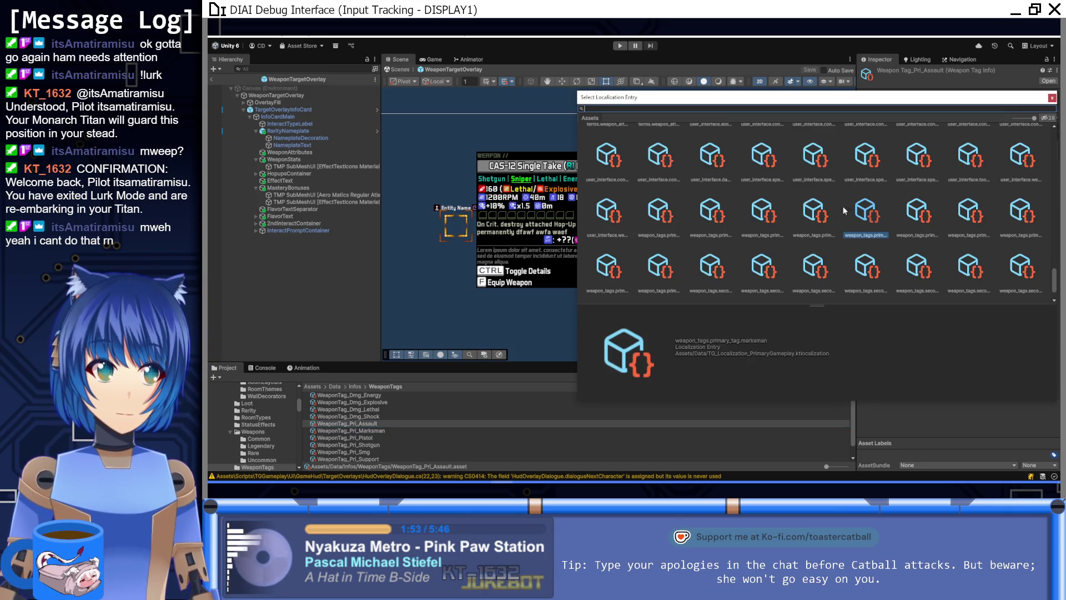
Step: Apply weapon_tags.primary_tag.assault as the Assault tag's display name, then recheck the mapping notes
click(658, 220)
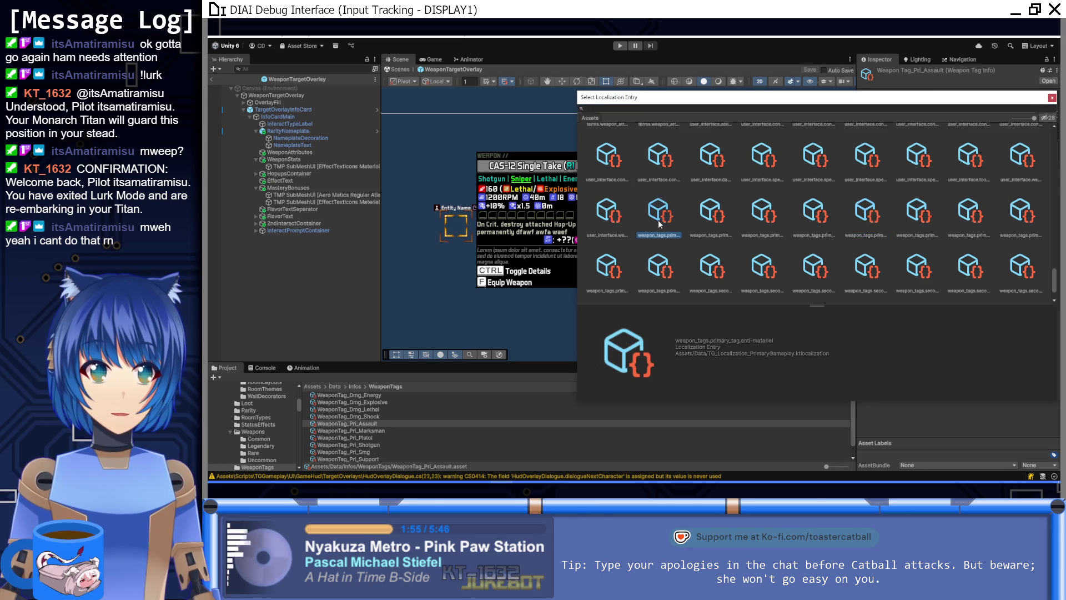
click(718, 219)
double_click(714, 211)
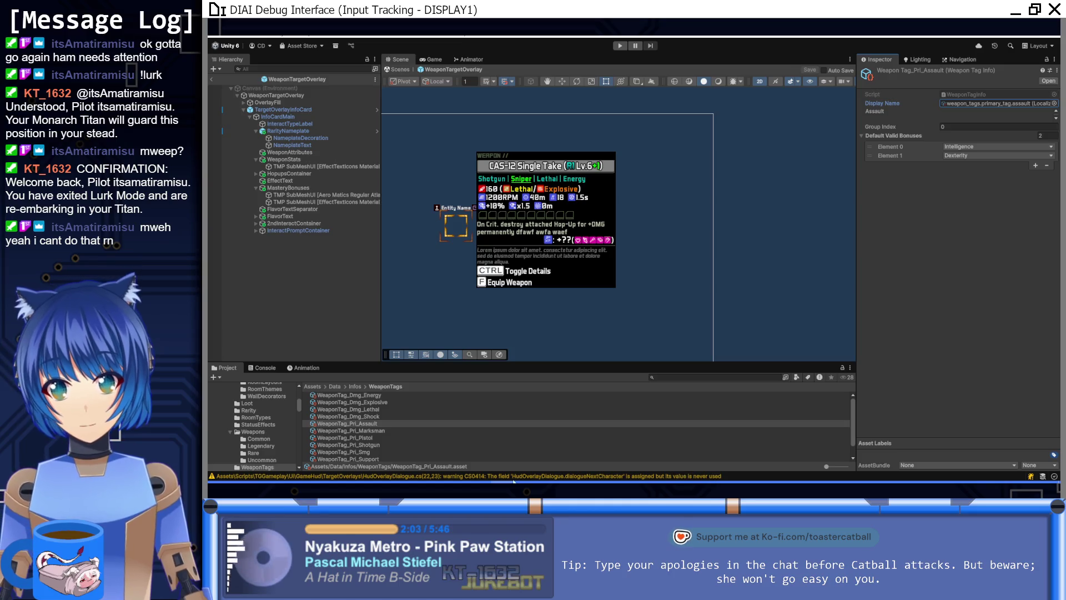
key(alt+Tab)
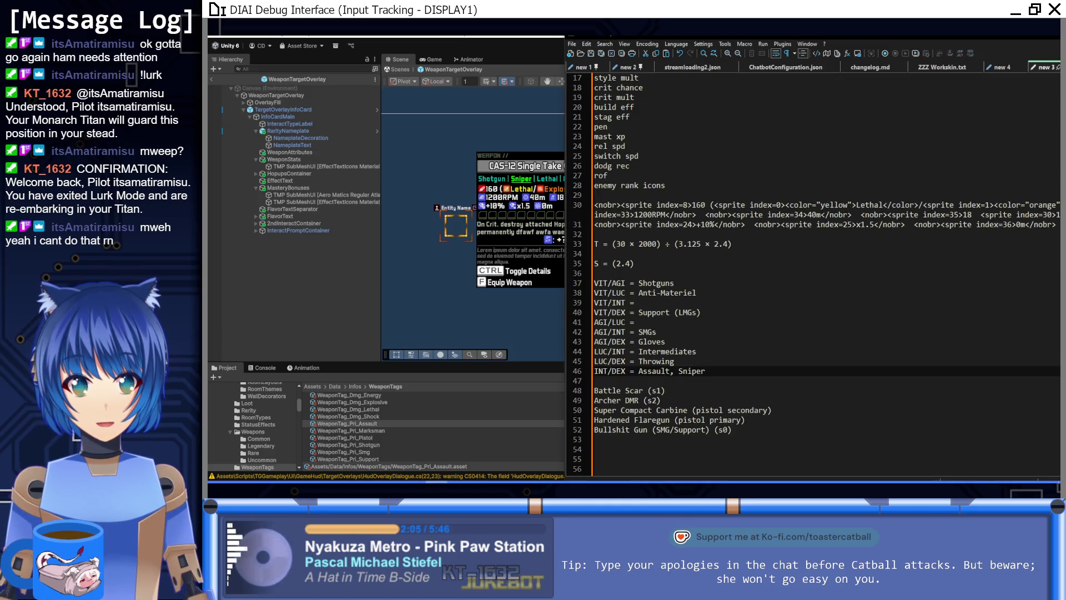
click(424, 377)
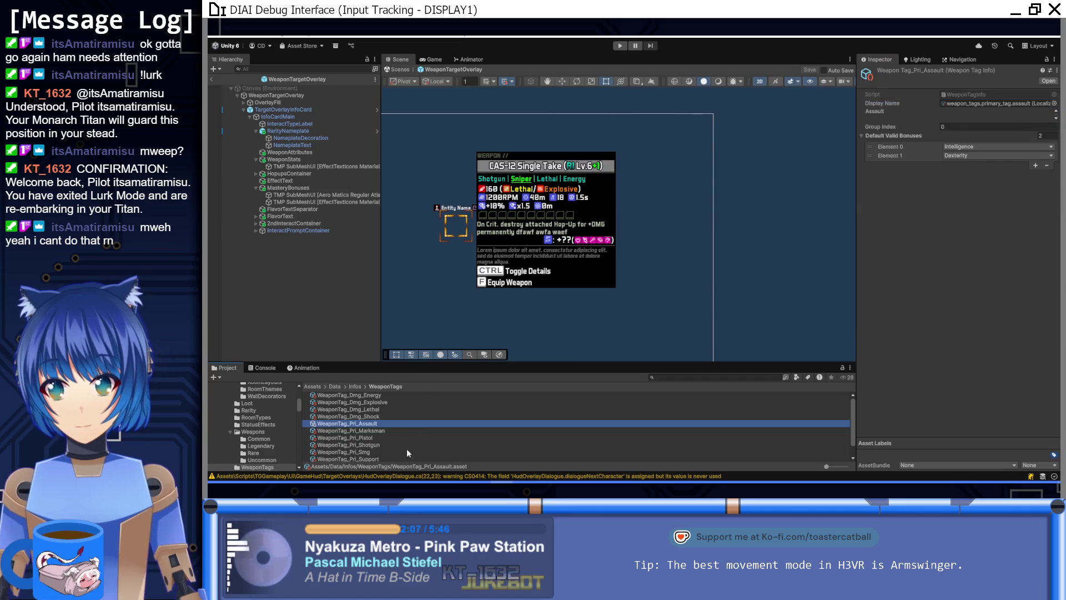
Step: Duplicate WeaponTag_Pri_Support as WeaponTag_Pri_AntiMat and bring up its display-name localization entries
click(375, 452)
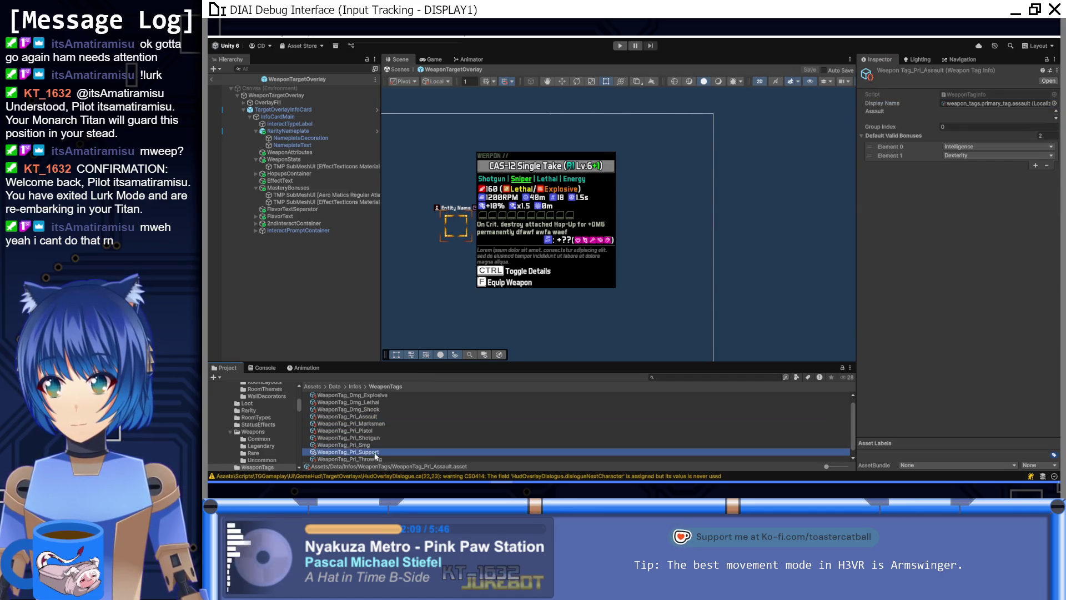
key(ctrl+d)
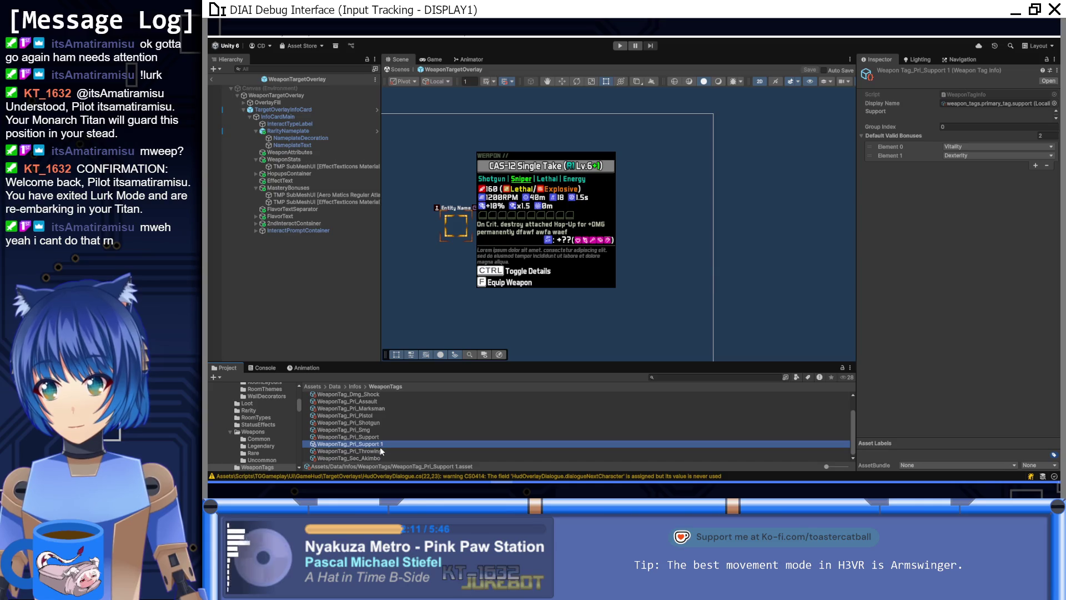
key(F2)
key(BackSpace)
key(BackSpace)
key(BackSpace)
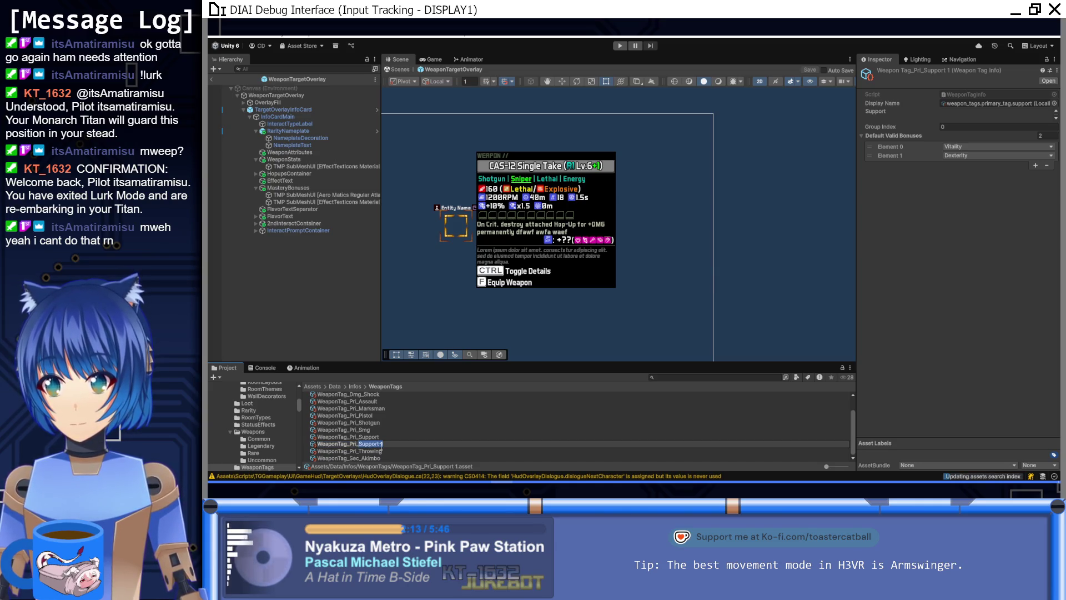
text(AntiMat)
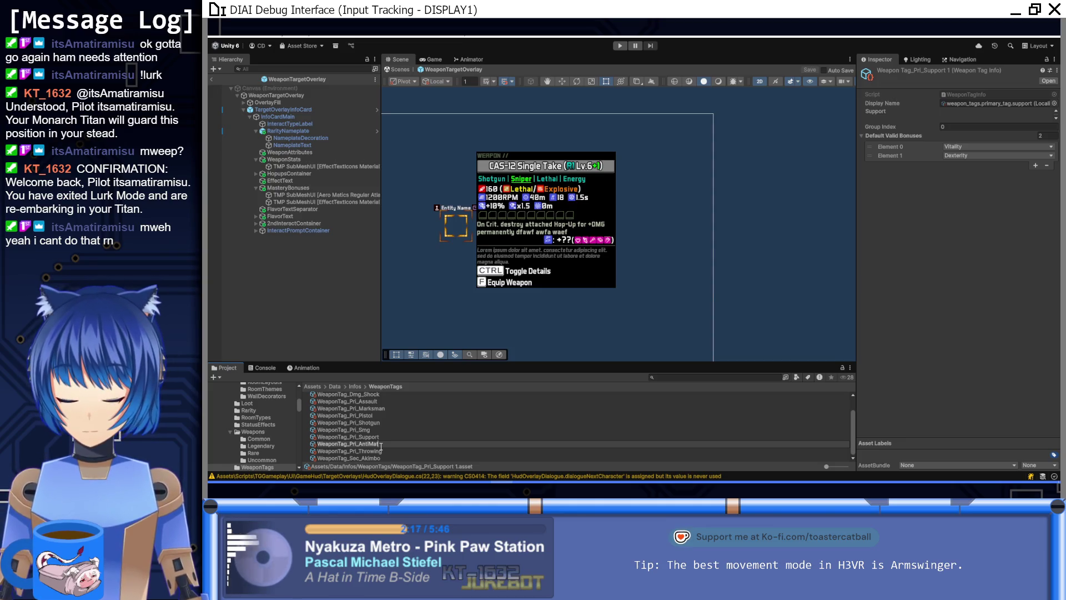
key(Return)
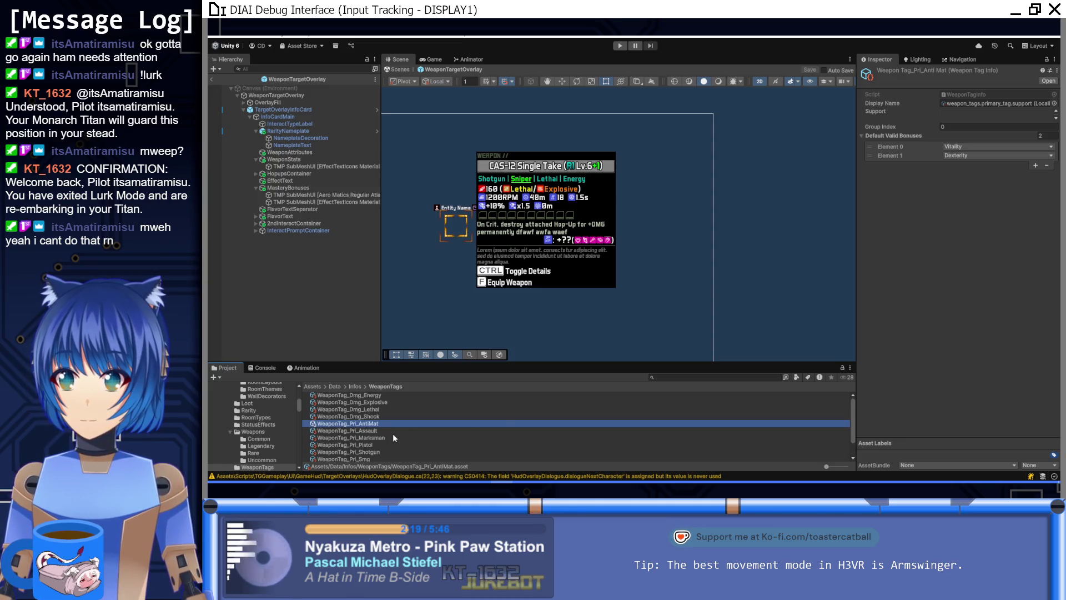
click(1053, 103)
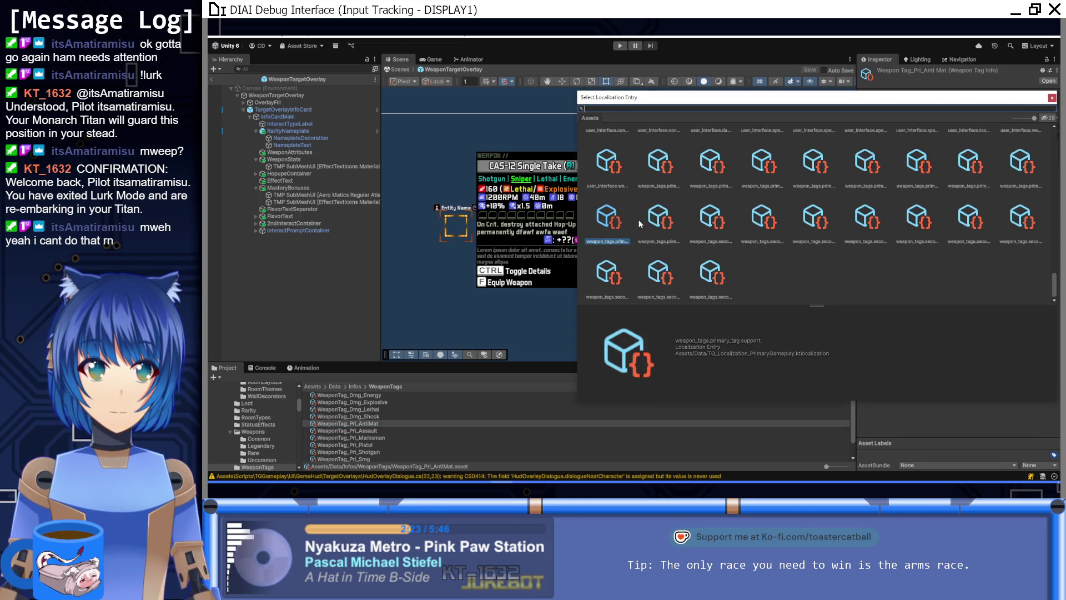
Step: Apply the weapon_tags.primary_tag.anti-materiel display name and change the second bonus to Lucidity
click(860, 170)
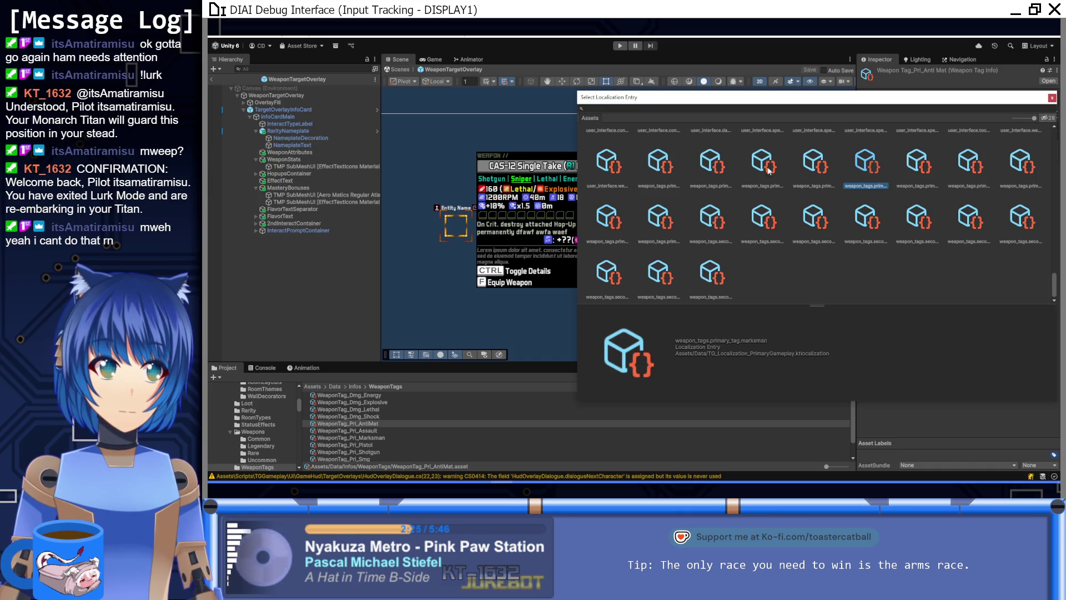
click(648, 167)
double_click(661, 164)
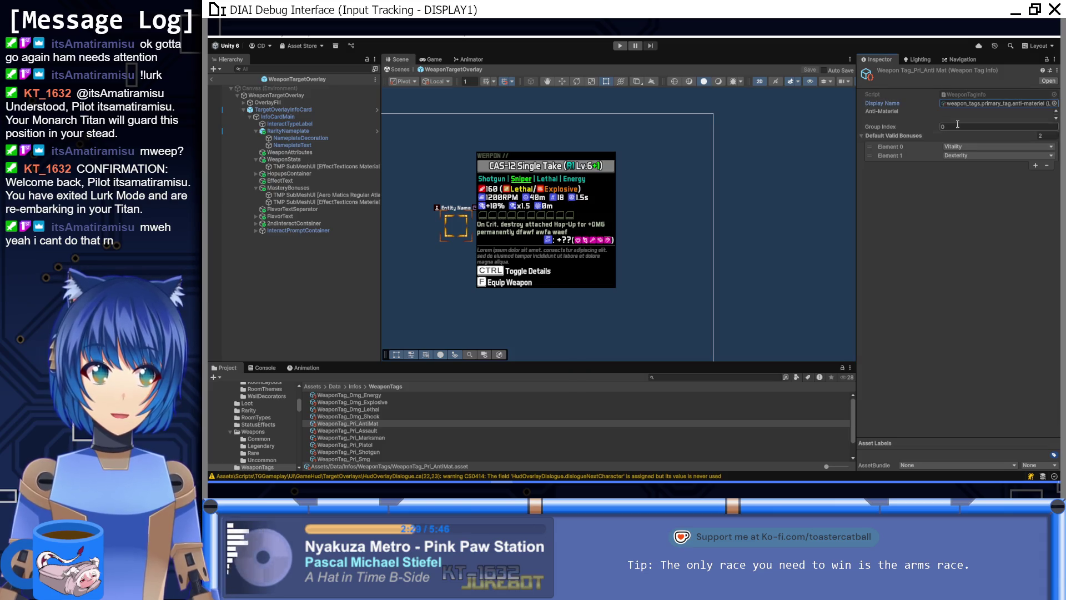
click(976, 155)
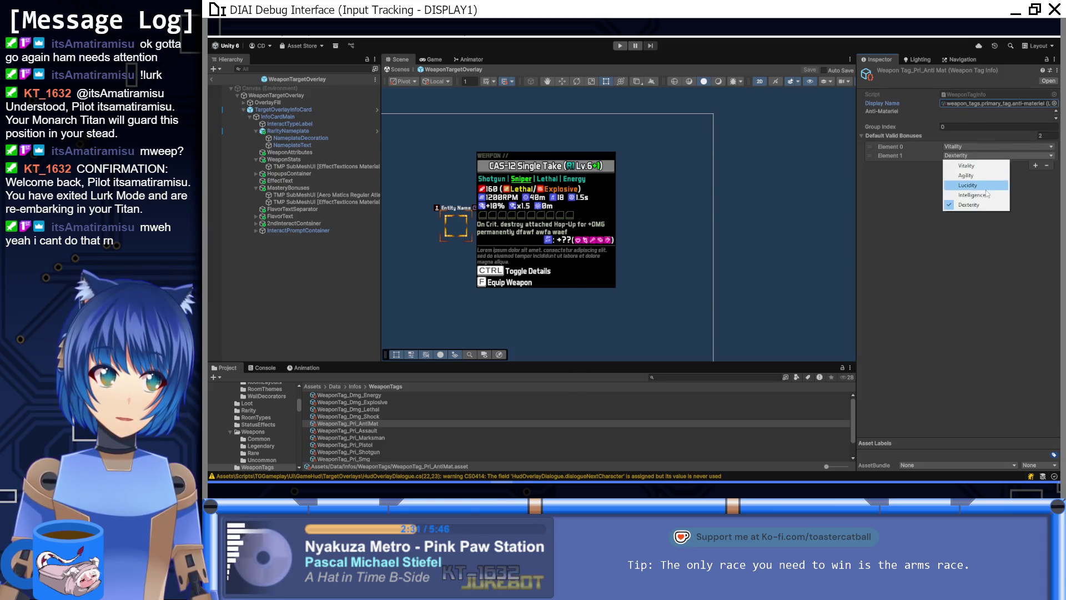
click(977, 185)
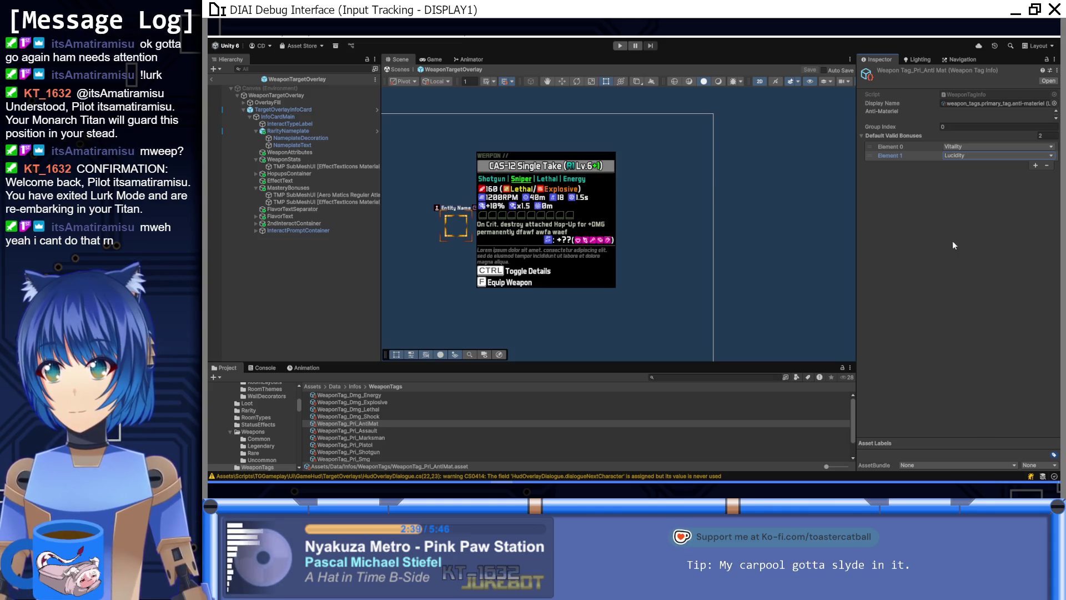
click(371, 432)
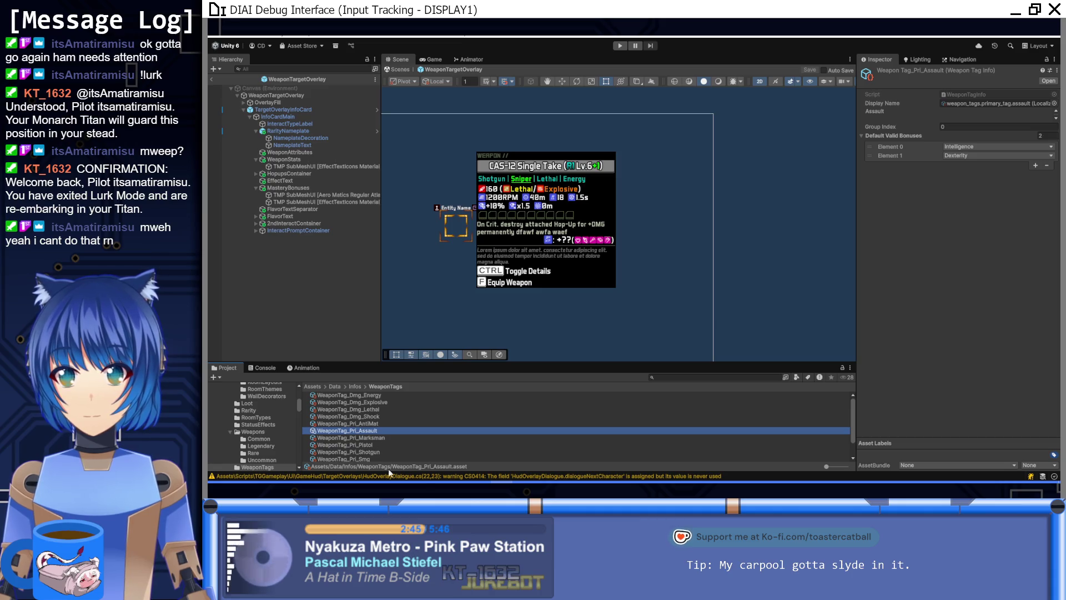
key(alt+Tab)
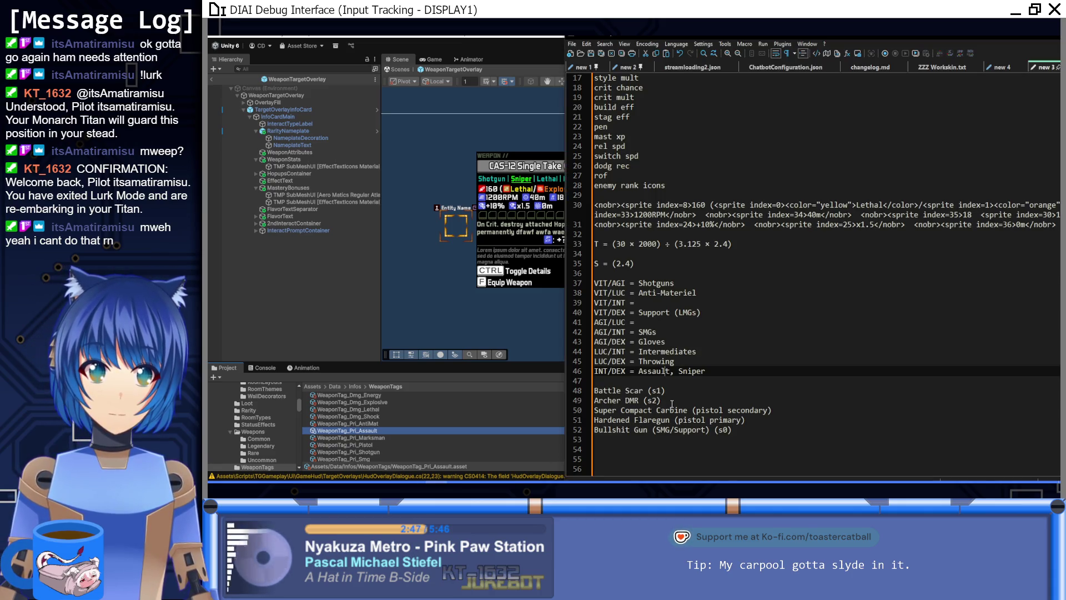
scroll(457, 404, down, 1)
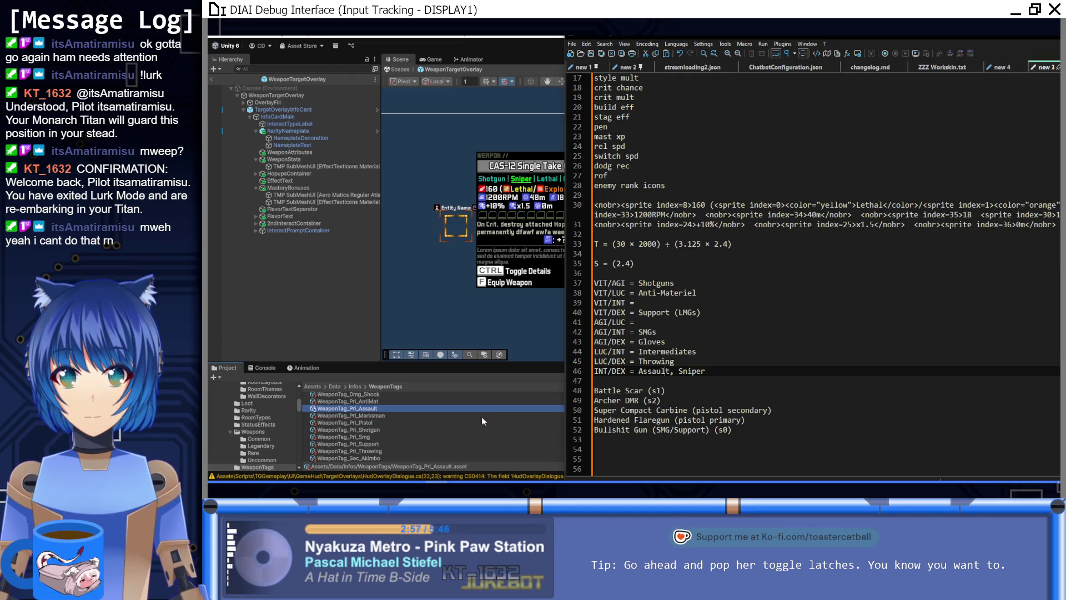
click(379, 451)
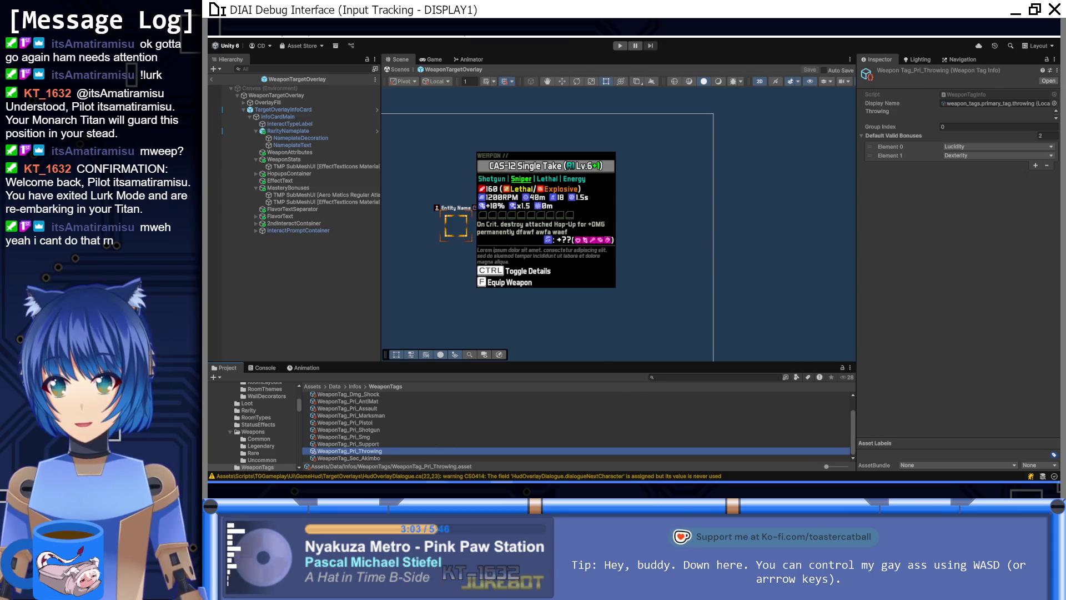
key(alt+Tab)
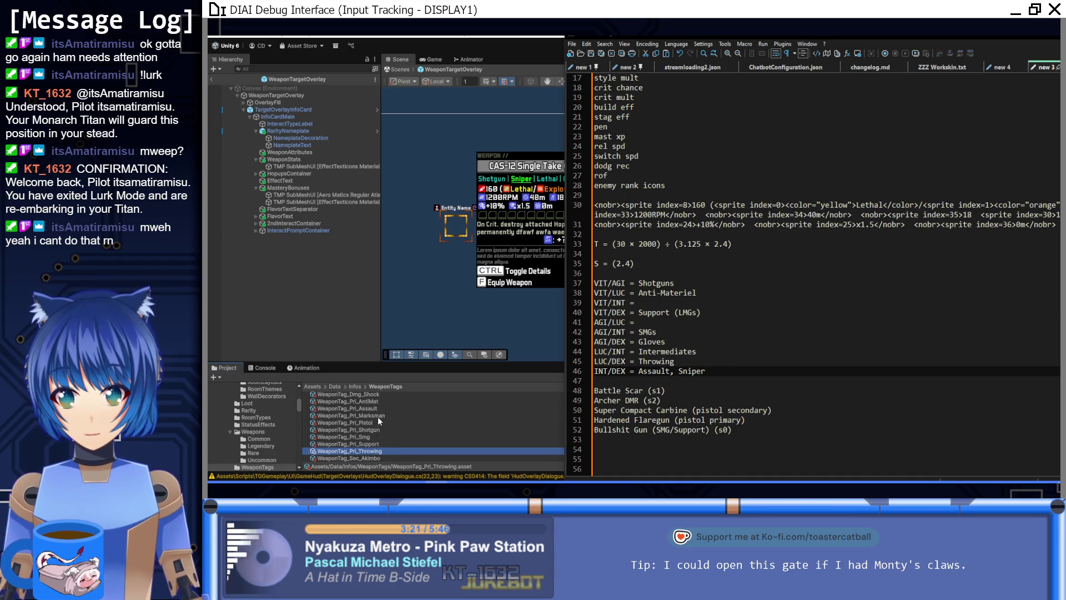
Step: Duplicate WeaponTag_Pri_Marksman and rename the copy WeaponTag_Pri_Intermediate
click(377, 415)
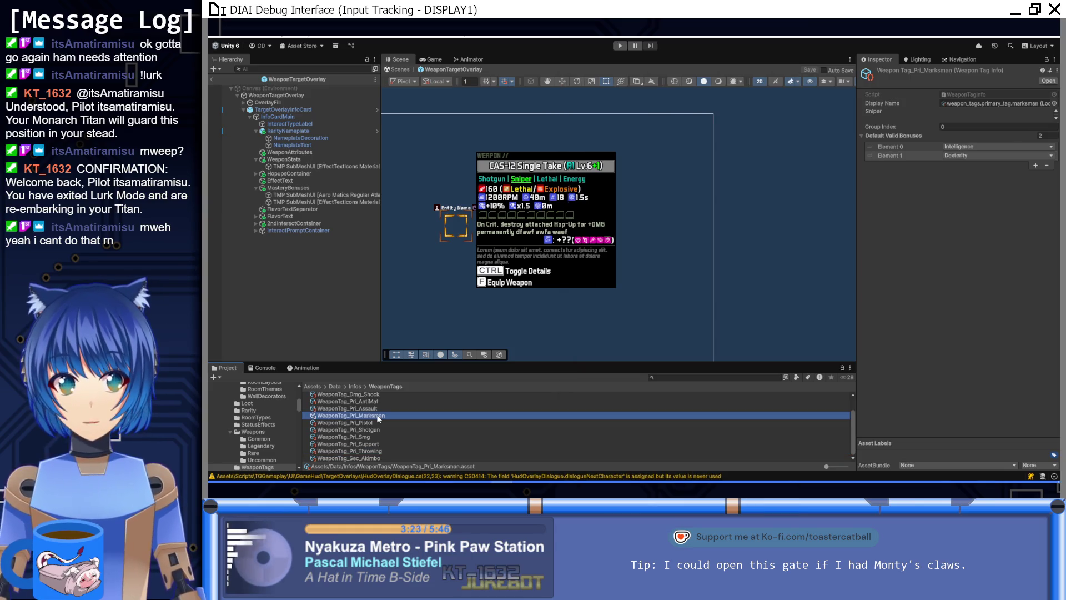
key(ctrl+d)
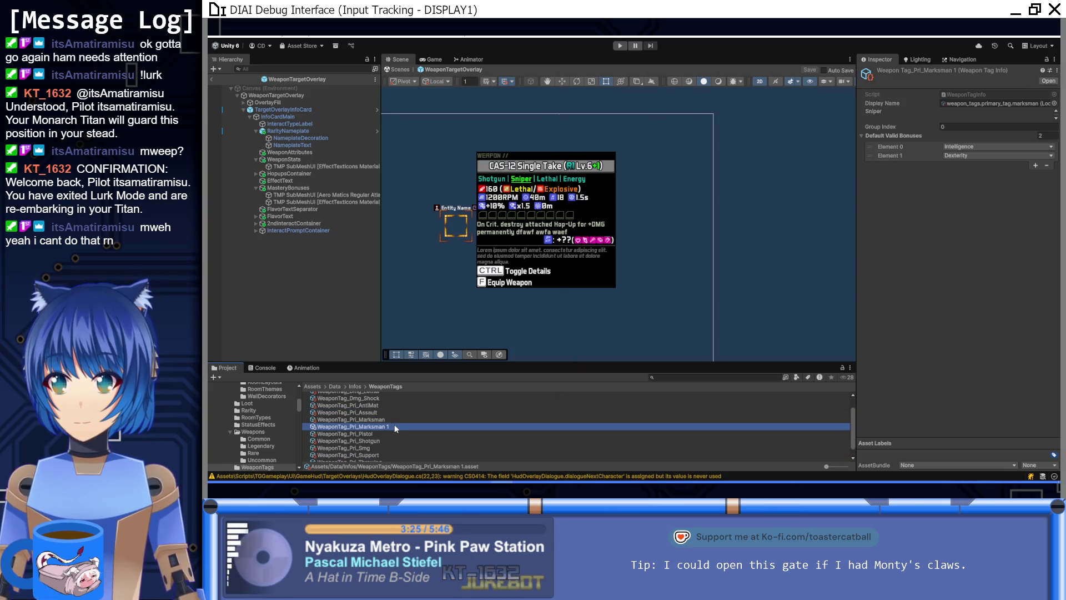
key(End)
key(BackSpace)
key(BackSpace)
key(BackSpace)
text(In)
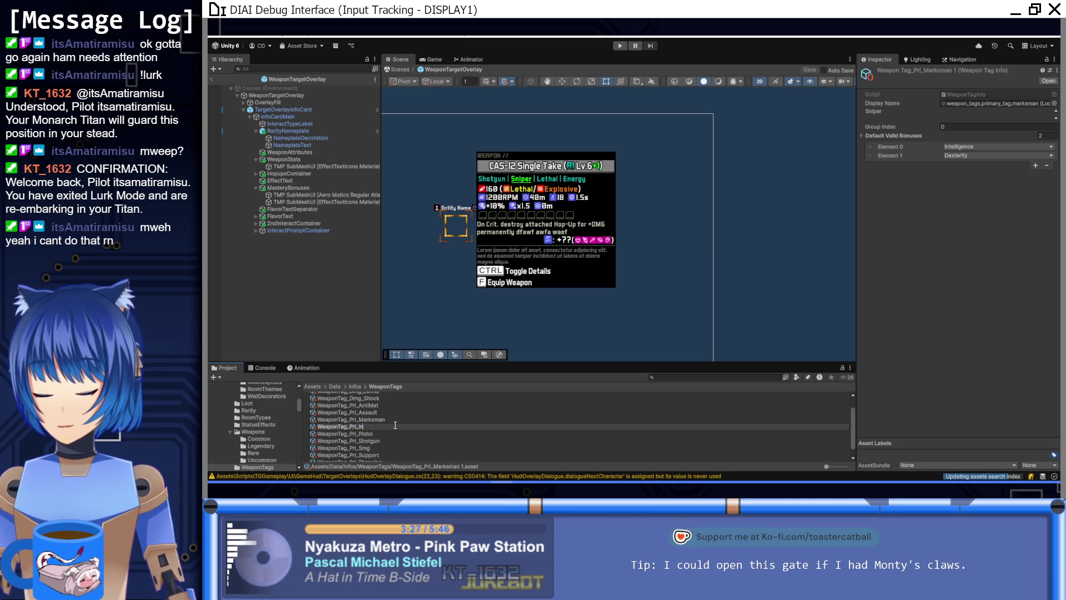
text(termediate)
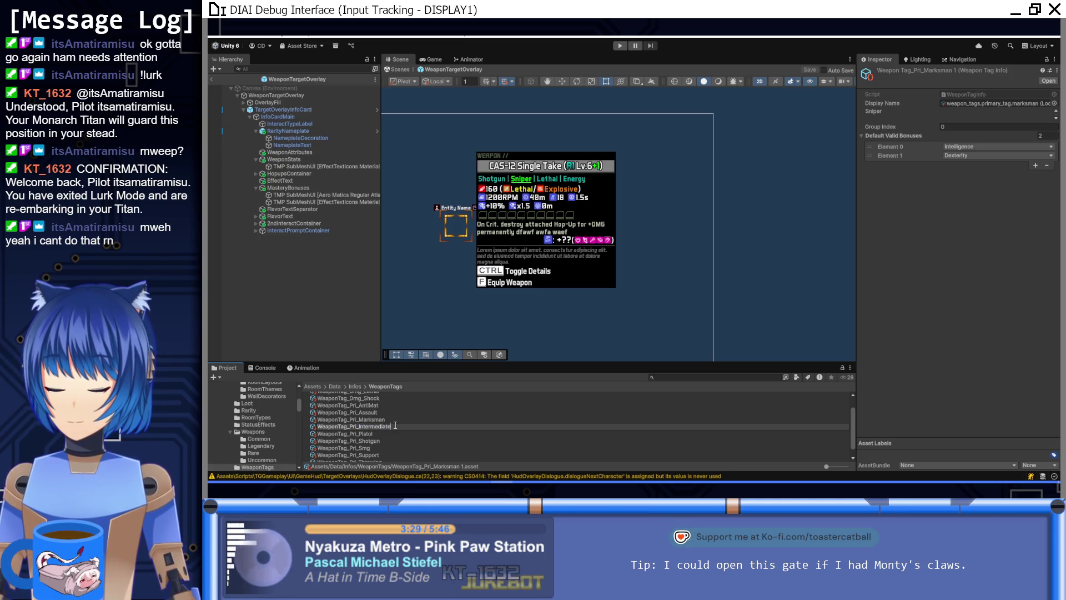
key(Return)
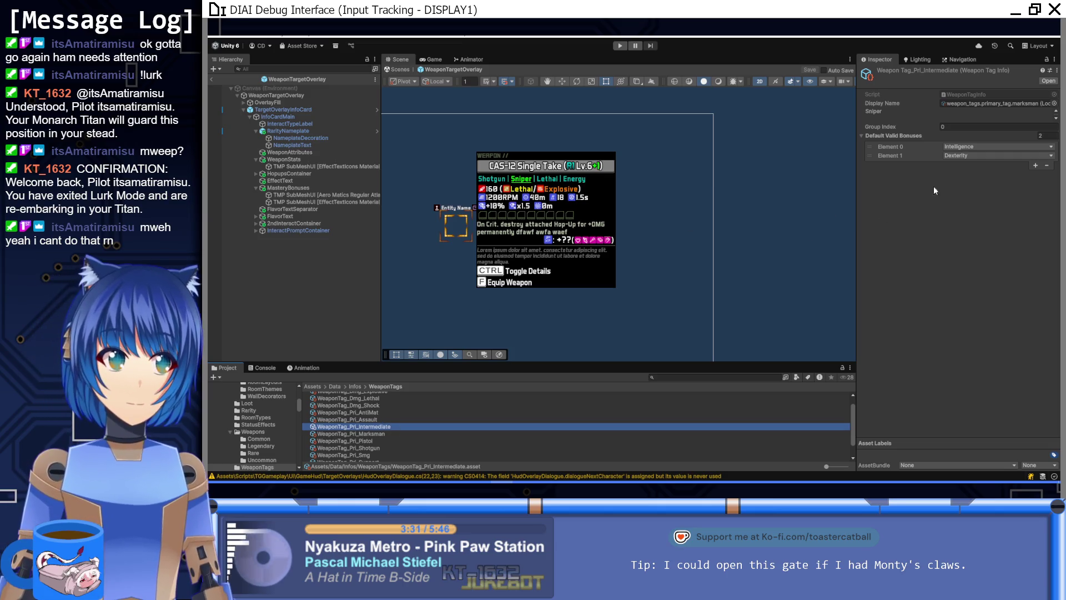
Step: Set its bonuses to Lucidity first, then Intelligence
click(968, 156)
click(969, 184)
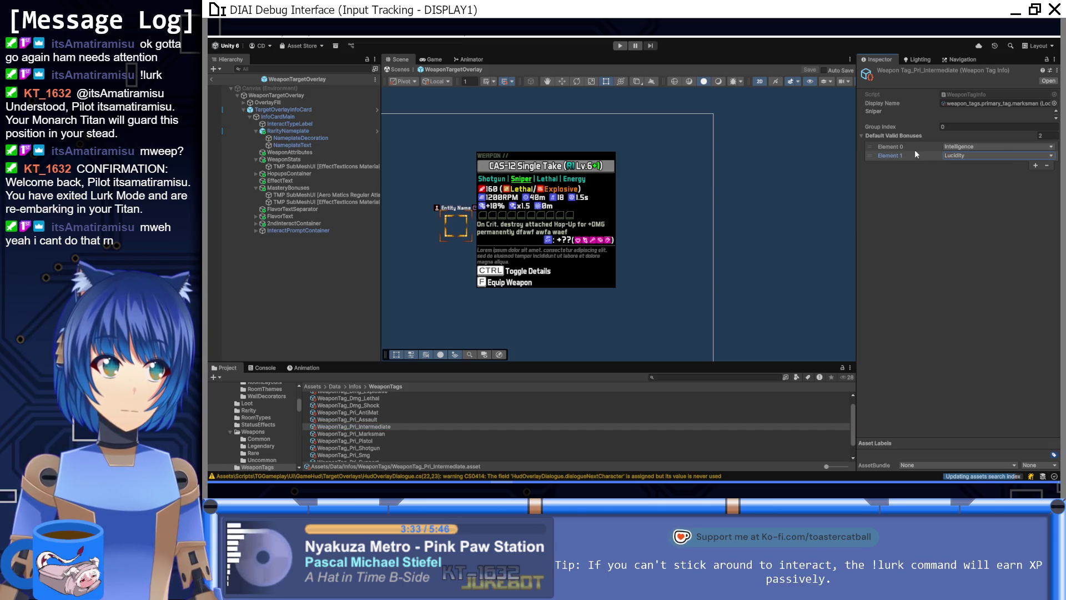
drag(869, 154, 867, 127)
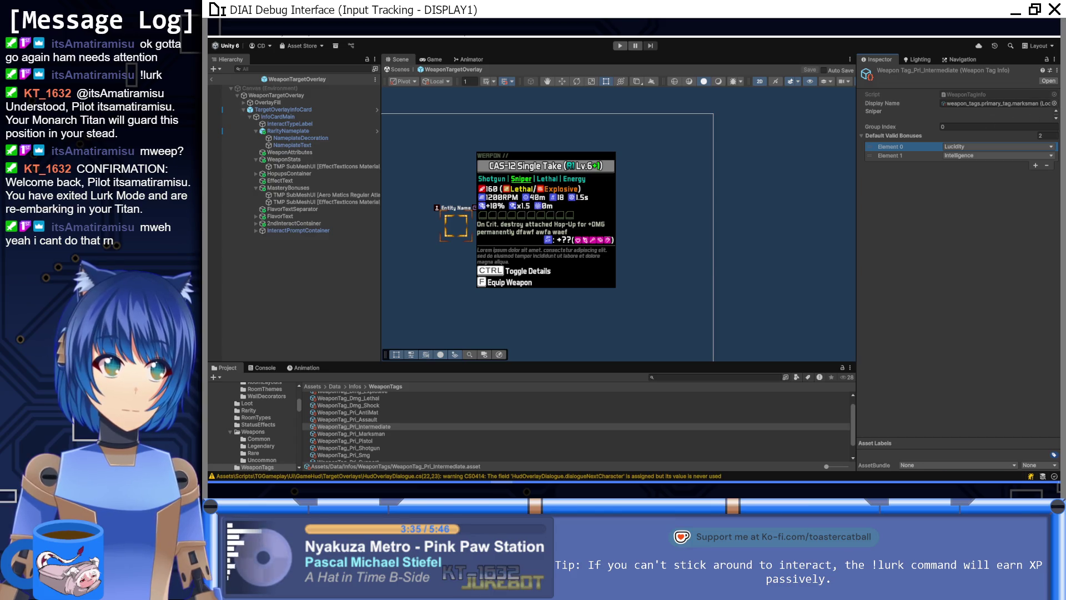
Step: Apply weapon_tags.primary_tag.intermediate as its display name, then select the Anti-Materiel tag
click(1054, 103)
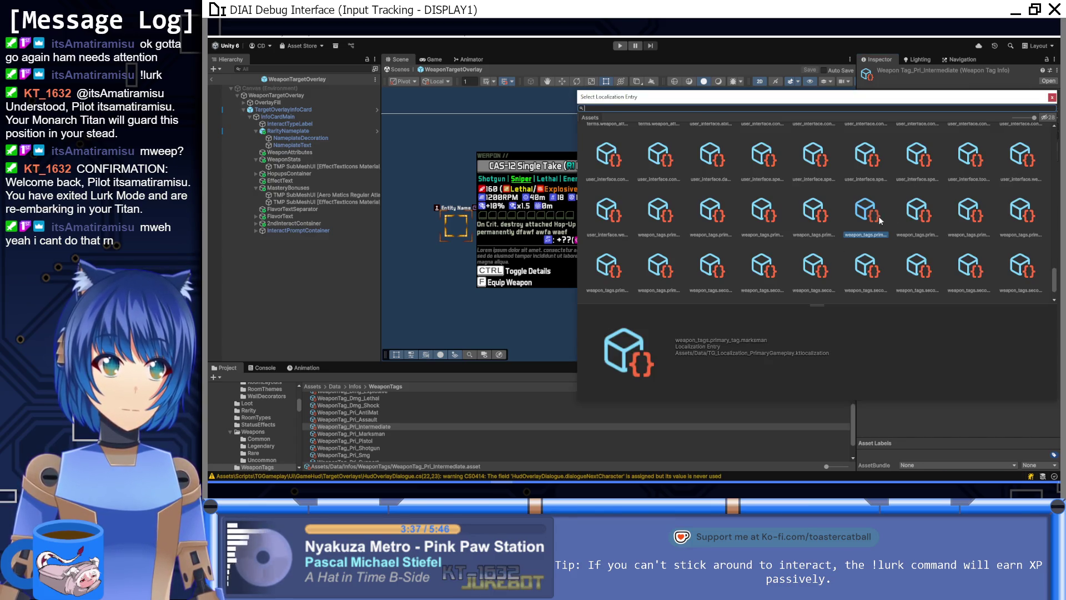
key(Right)
click(815, 214)
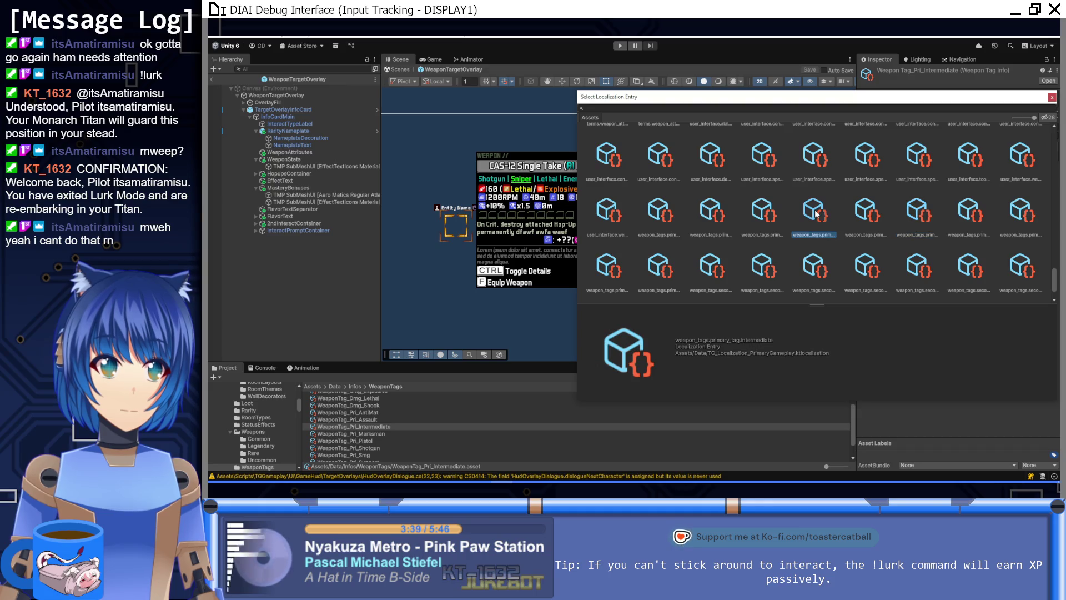
double_click(822, 218)
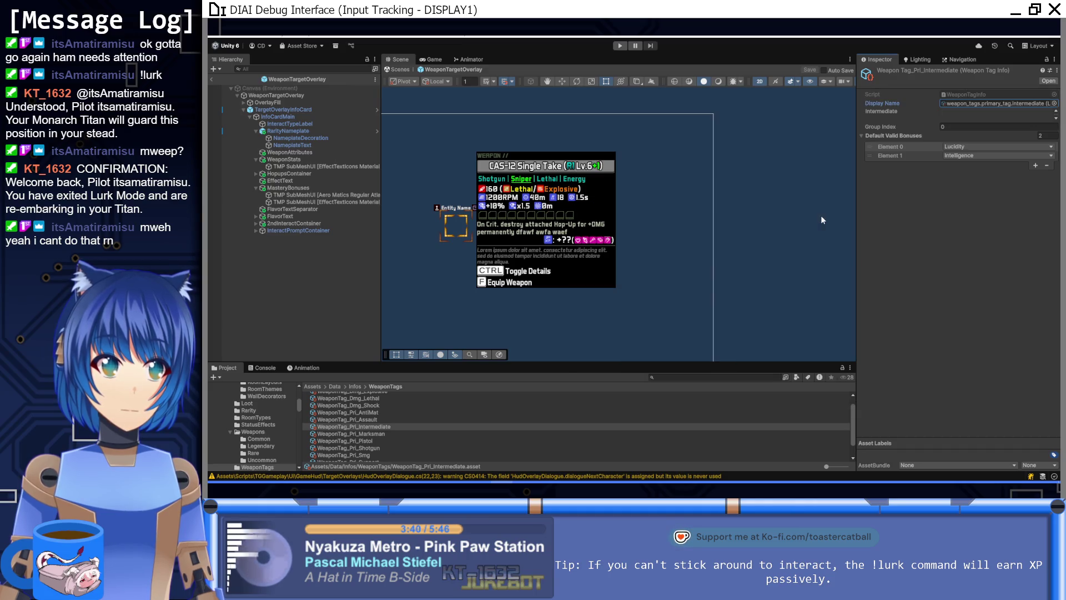
click(374, 413)
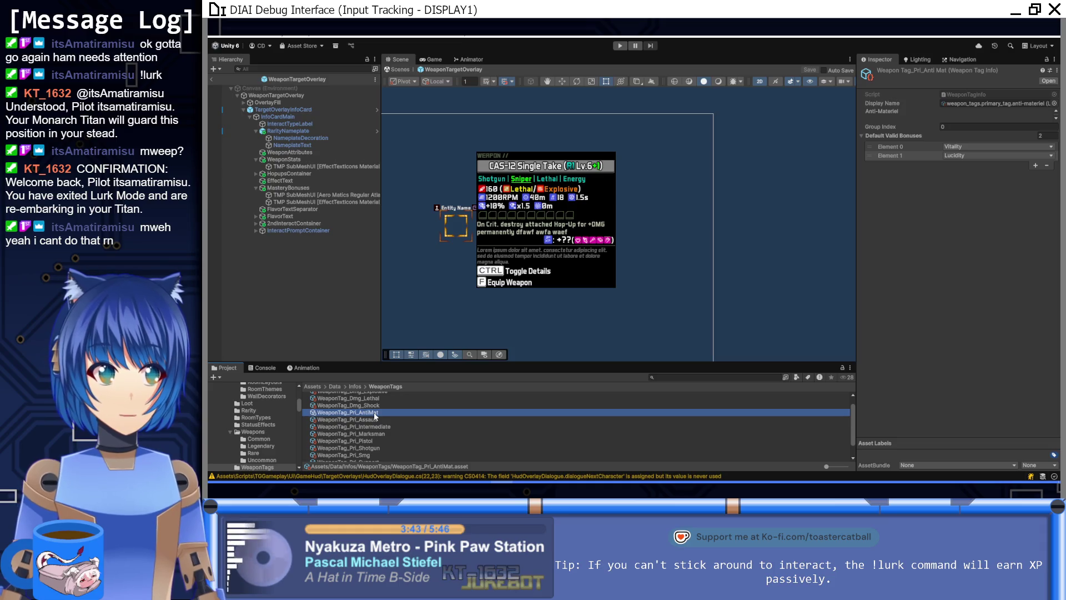
Step: Step through the Intermediate, Shotgun, SMG and Throwing tags' bonuses, then select WeaponTag_Dmg_Lethal
key(Down)
key(Down)
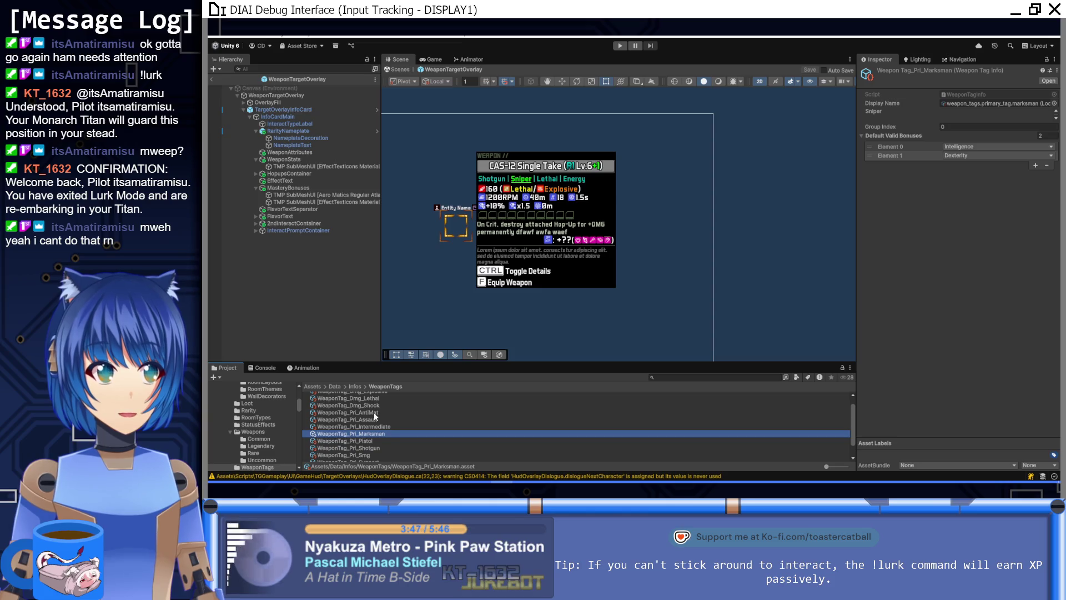
key(Down)
key(Down)
key(Down)
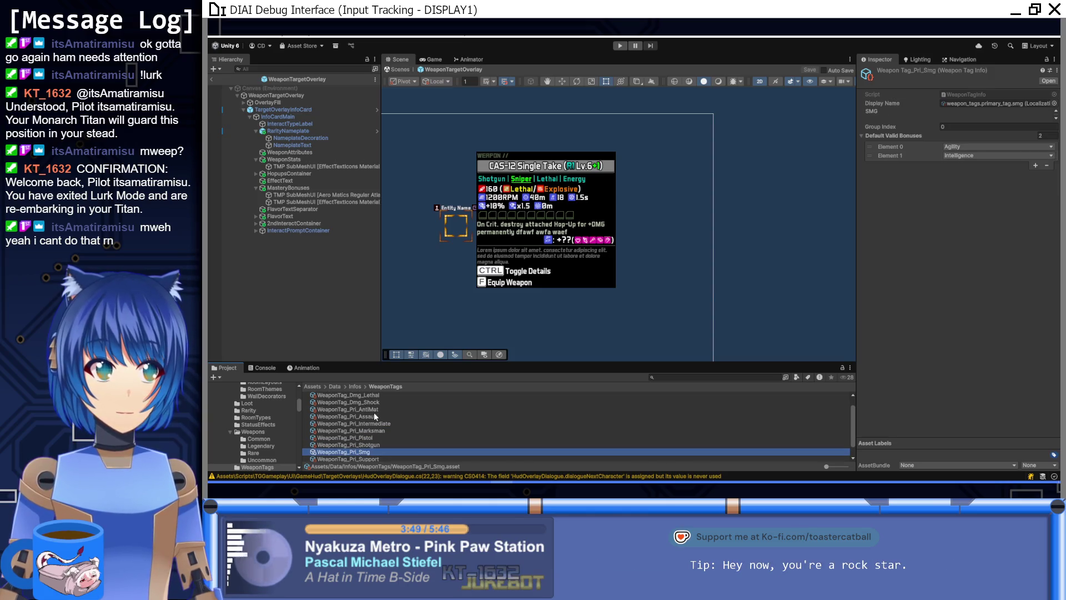
key(Down)
key(Down)
key(Down)
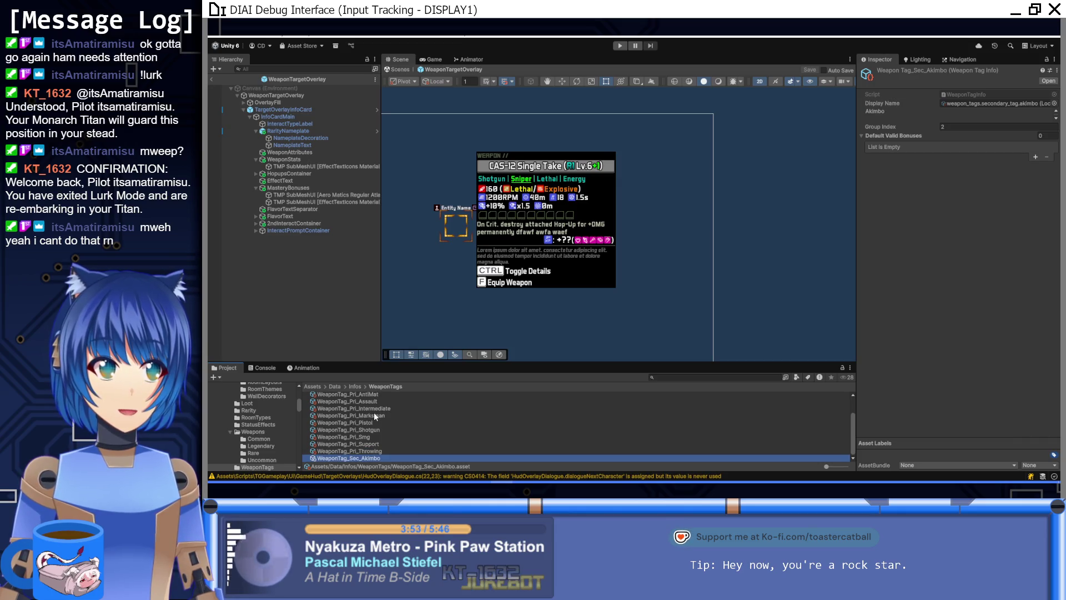
key(Up)
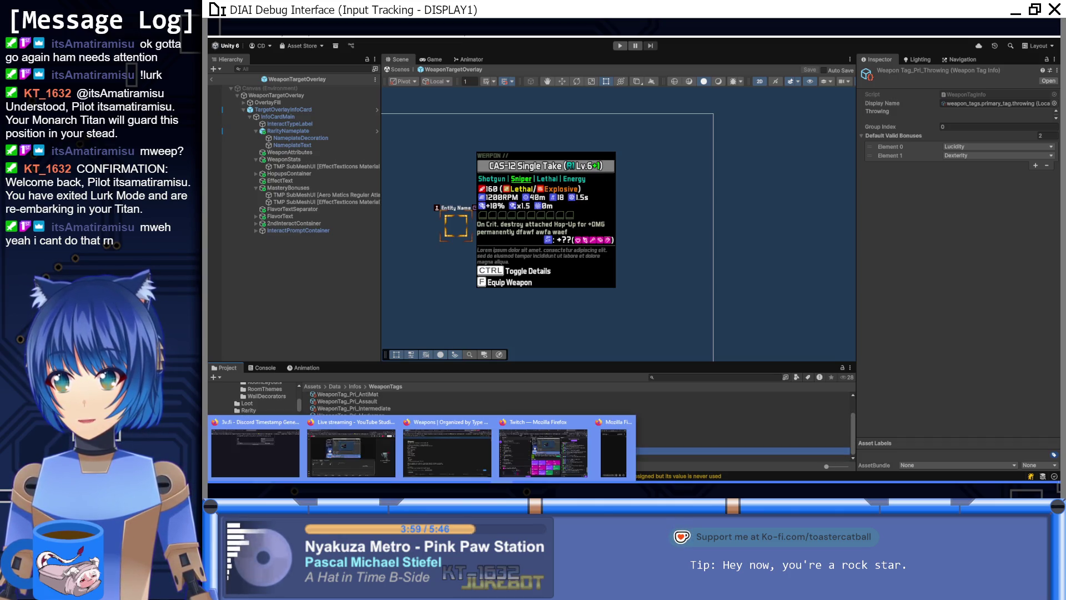
scroll(392, 428, up, 2)
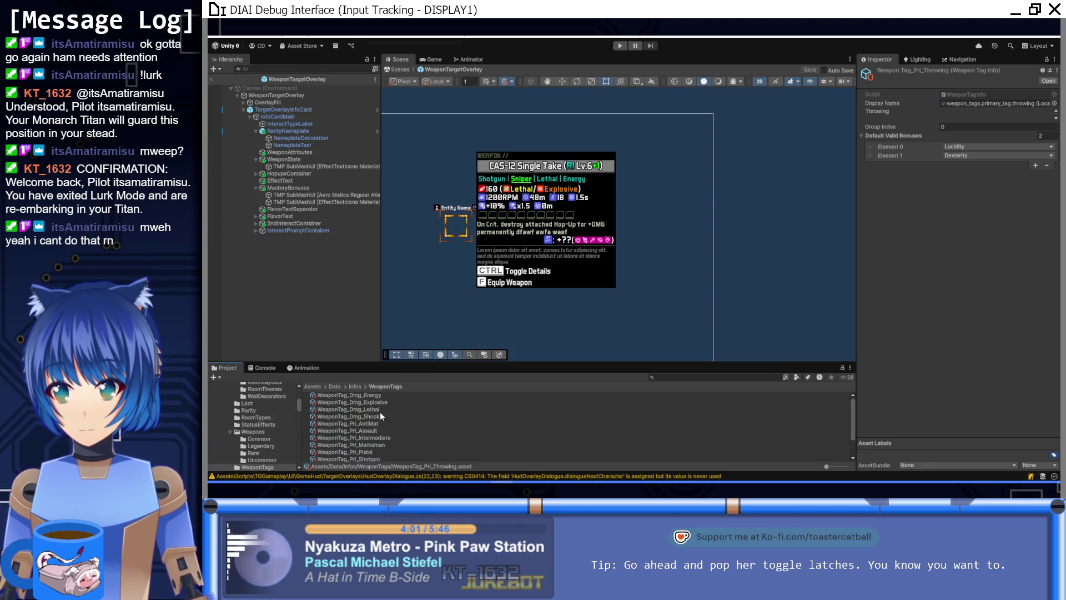
click(381, 412)
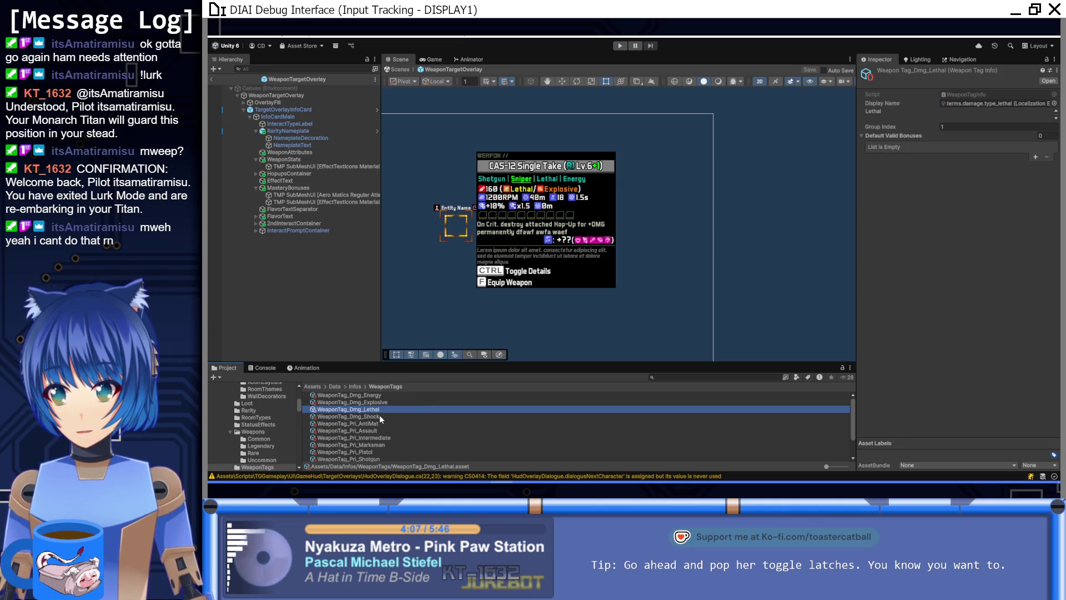
Step: Duplicate WeaponTag_Dmg_Lethal and rename the copy WeaponTag_Dmg_Acid
key(ctrl+d)
key(F2)
text(Ad)
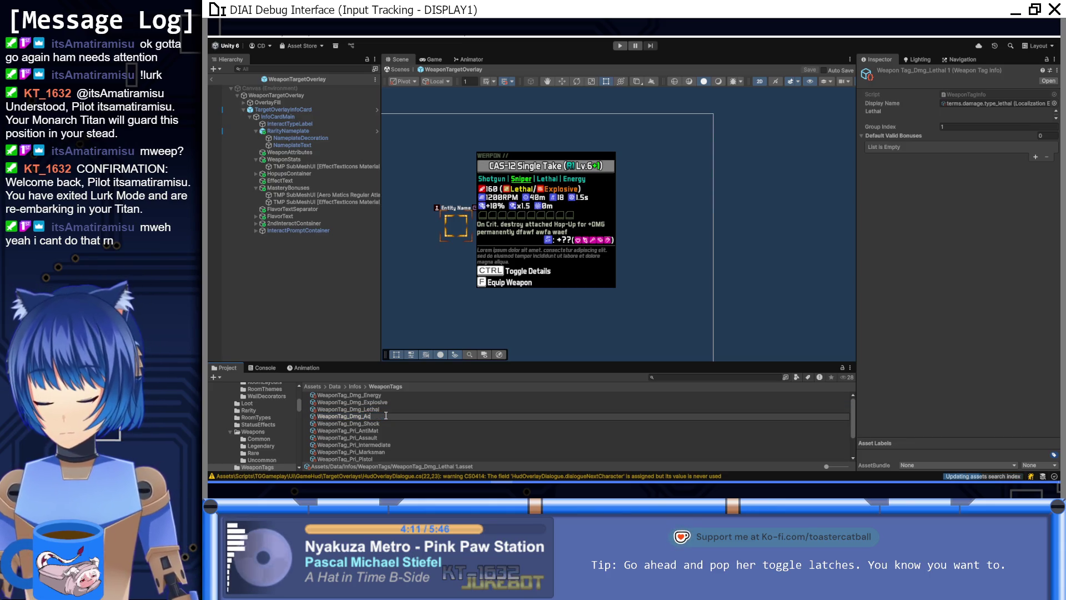
key(Return)
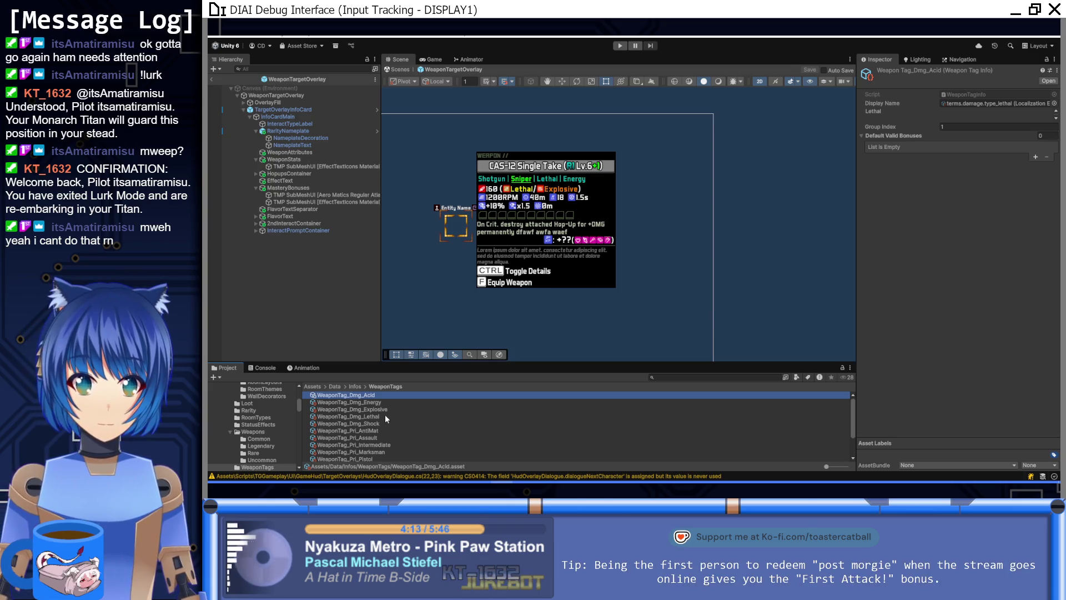
Step: Set its display name to the terms.damage.type_acid localization entry
click(1054, 103)
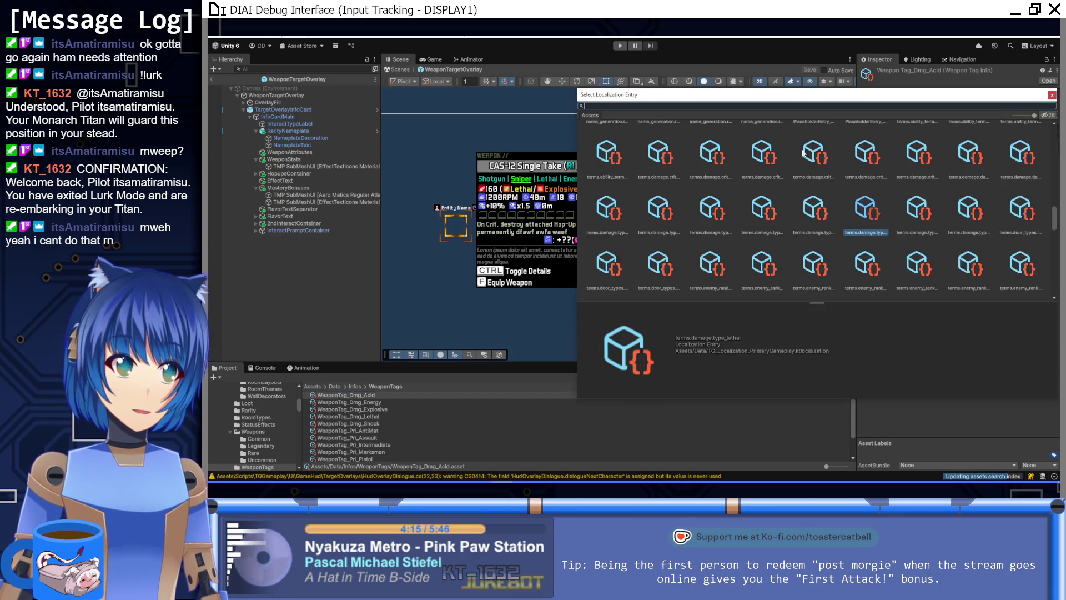
key(Left)
key(Left)
key(Left)
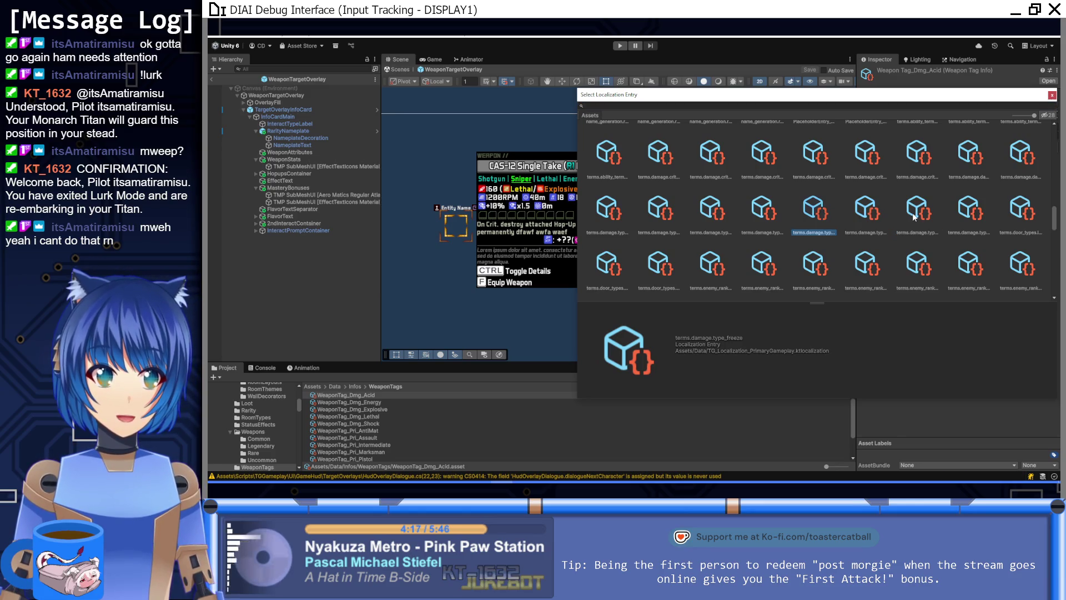
key(Left)
key(Left)
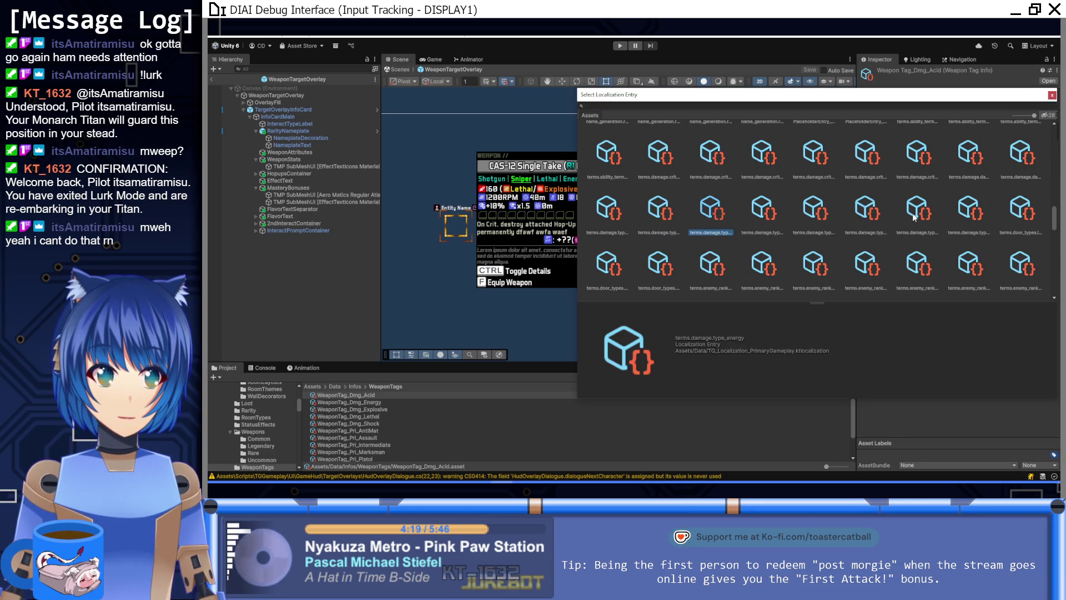
key(Return)
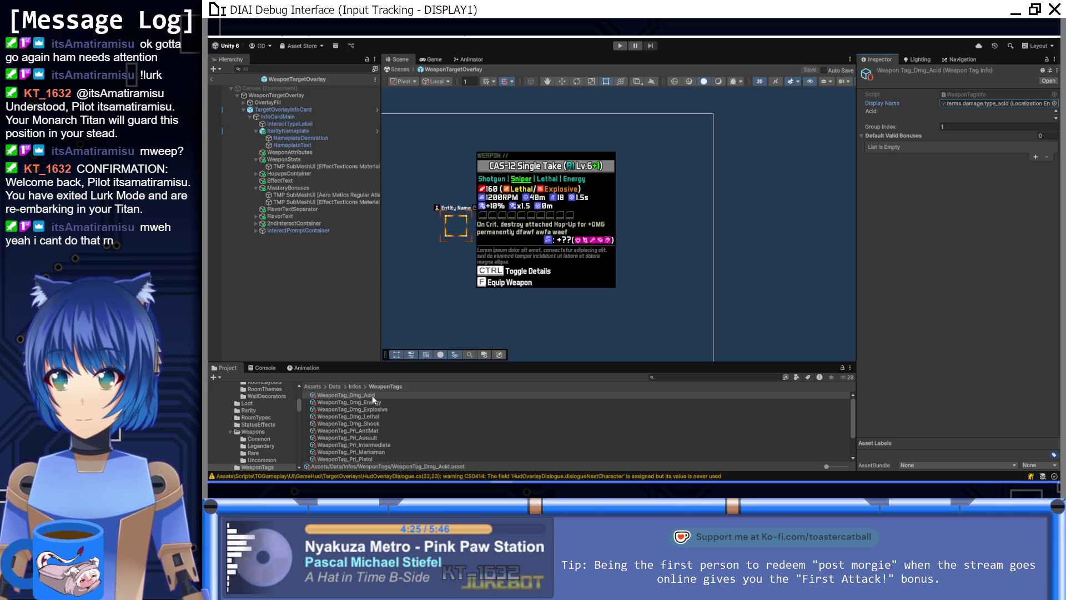
Step: Duplicate WeaponTag_Dmg_Shock and rename the copy WeaponTag_Dmg_Burn
click(376, 424)
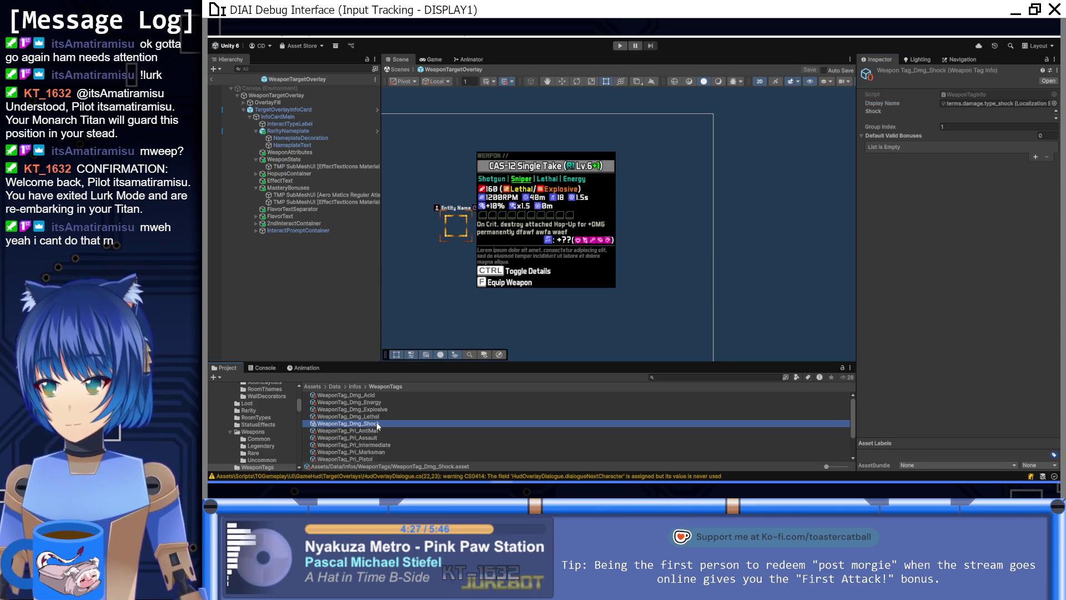
key(ctrl+d)
click(384, 428)
drag(383, 427, 366, 431)
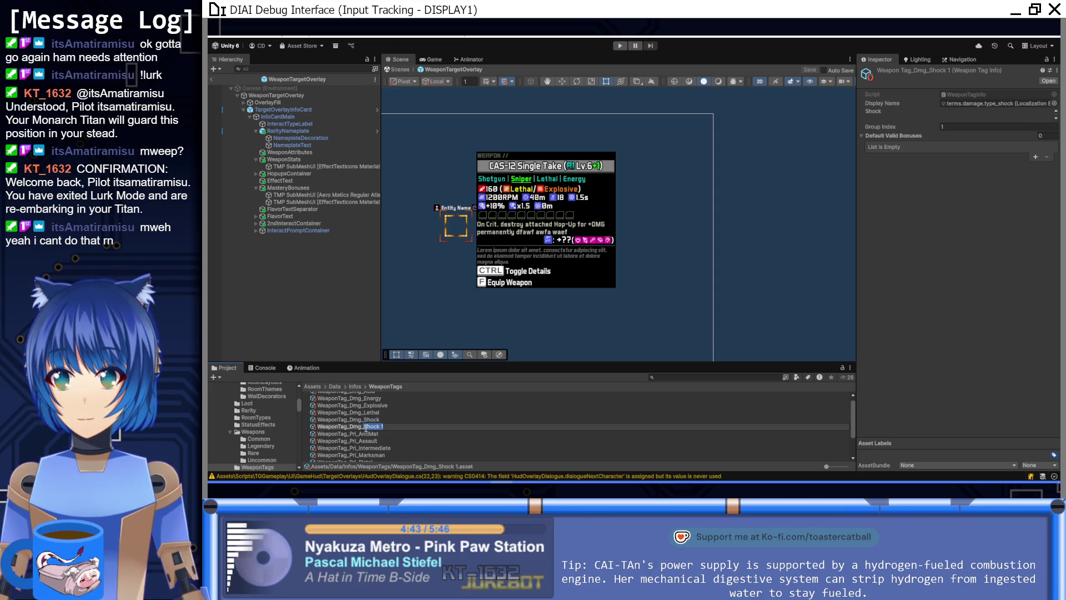
text(S)
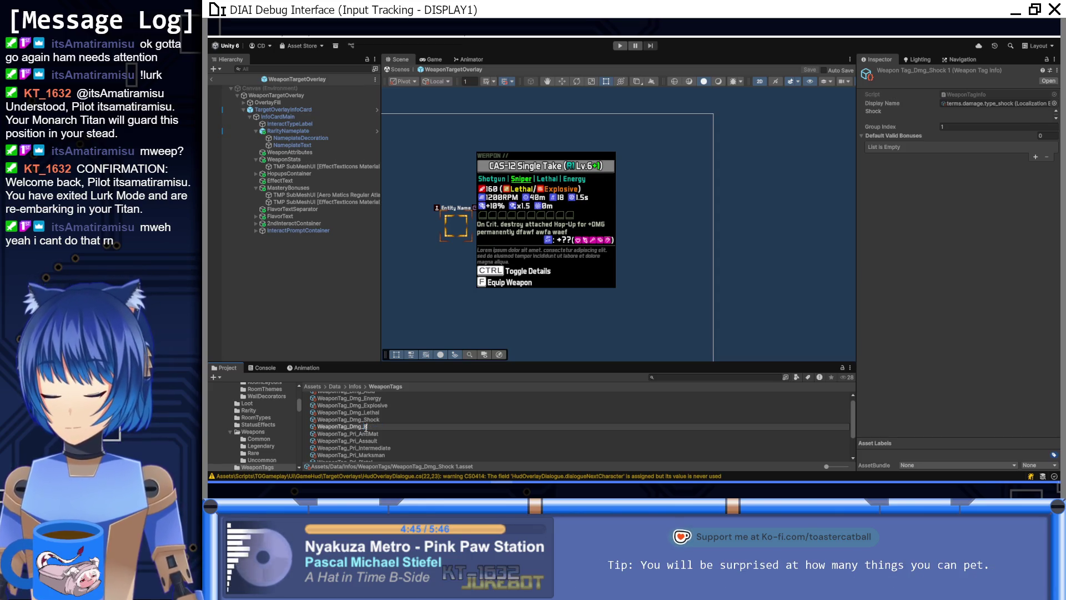
key(Return)
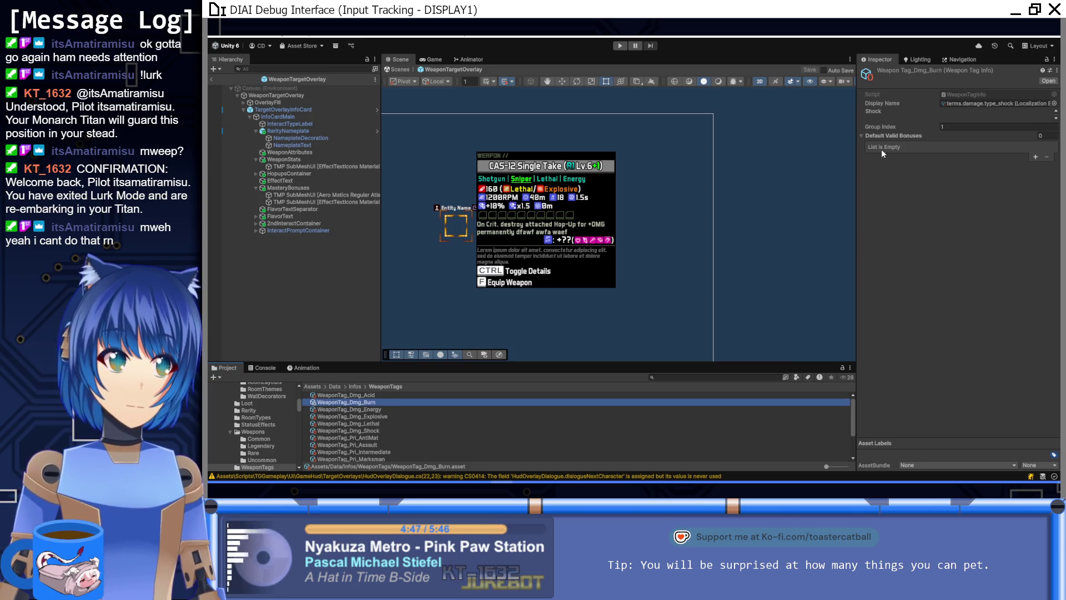
Step: Give WeaponTag_Dmg_Burn the terms.damage.type_burn display name, then reselect the Burn tag
click(1054, 103)
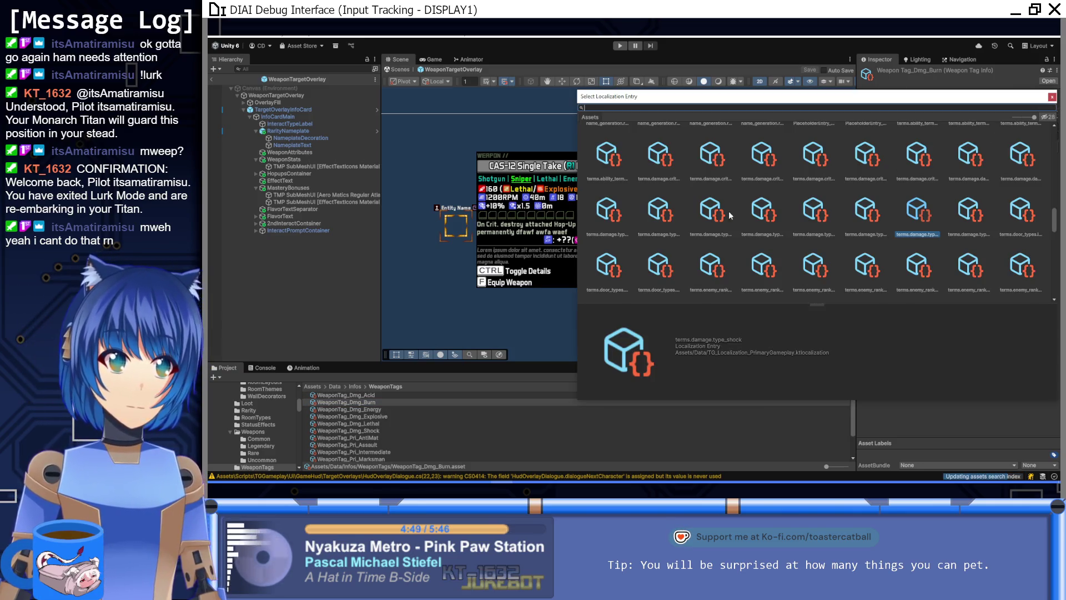
click(775, 217)
key(Left)
key(Left)
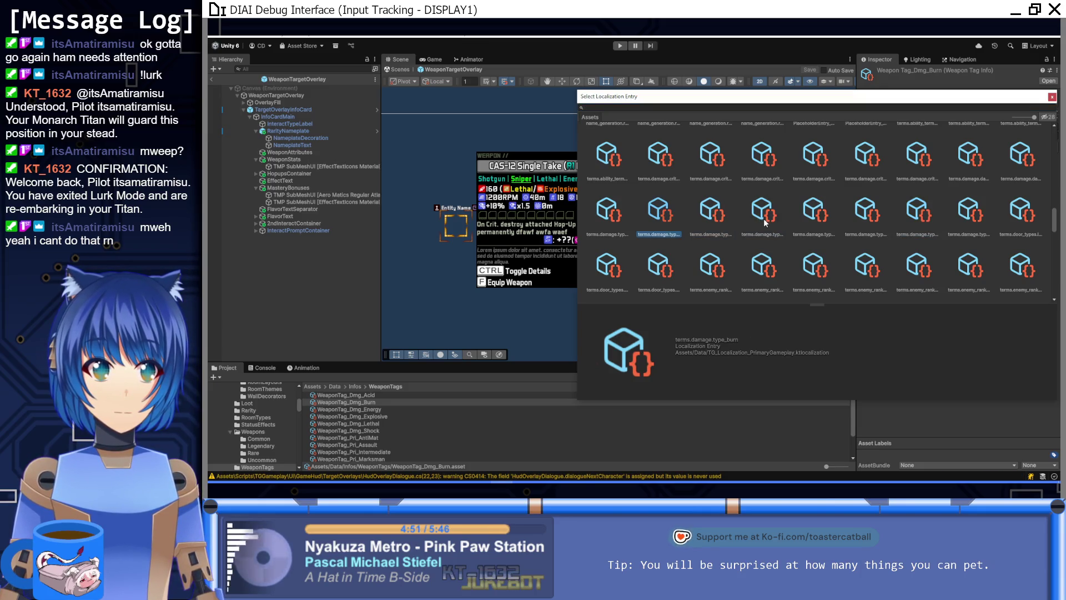
double_click(669, 220)
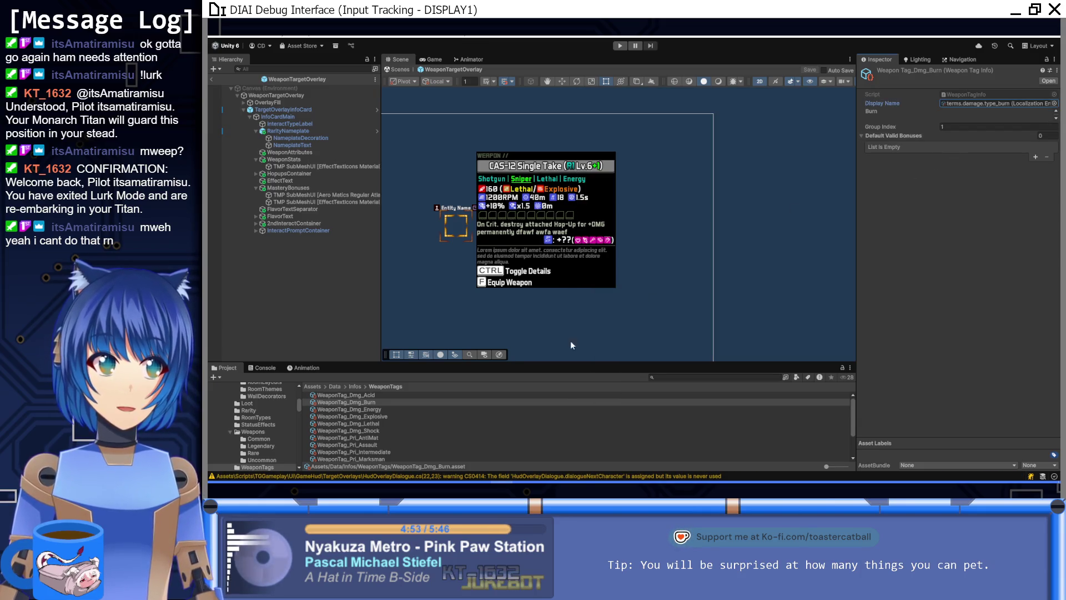
click(371, 402)
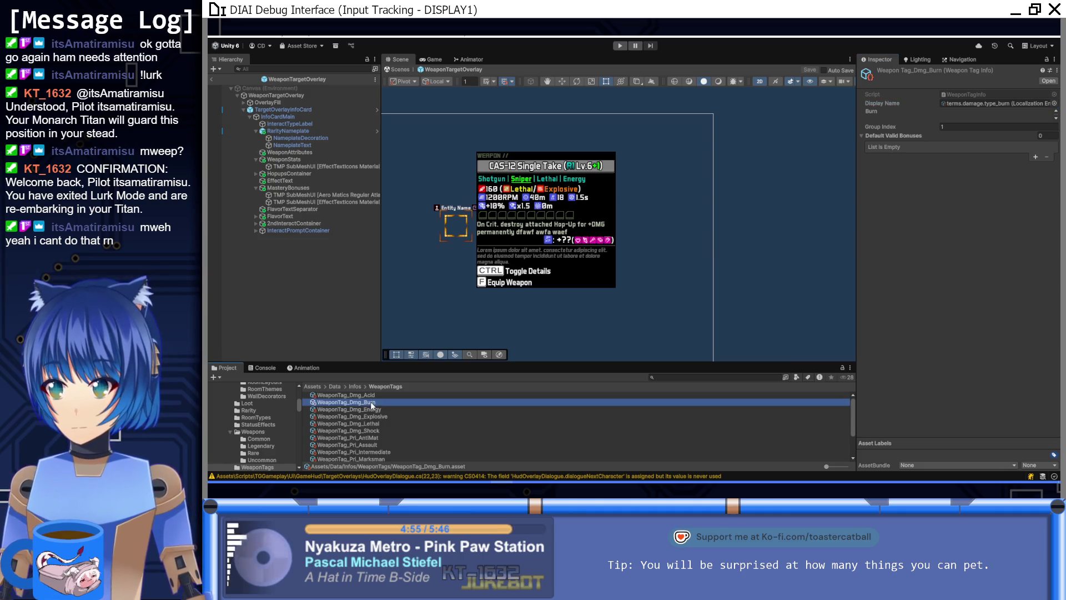
Step: Duplicate the Burn tag as WeaponTag_Dmg_Freeze with display name terms.damage.type_freeze
key(ctrl+d)
click(378, 409)
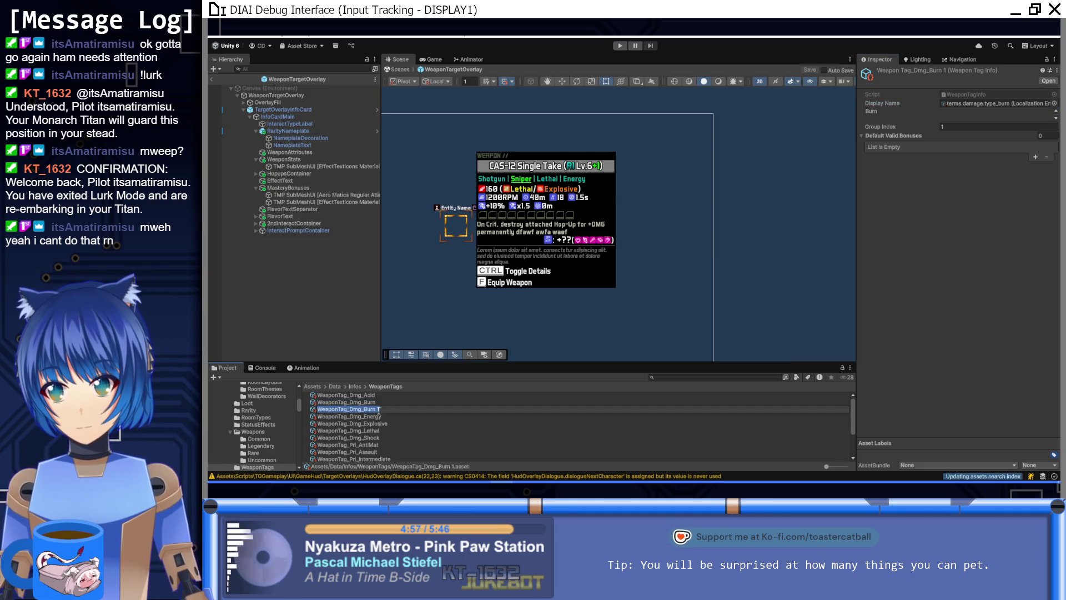
double_click(371, 409)
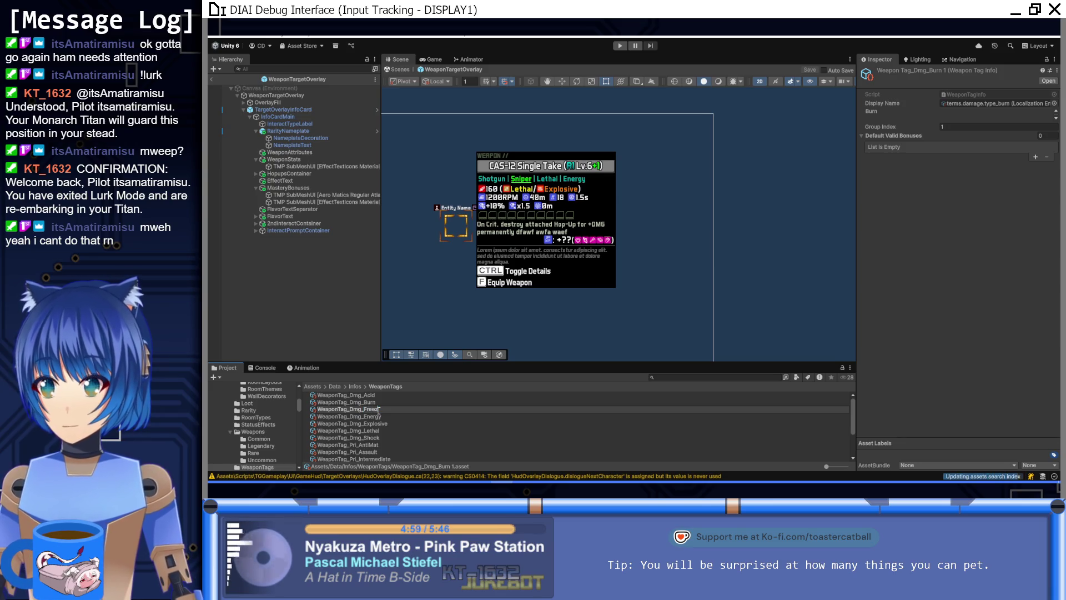
text(e)
key(Return)
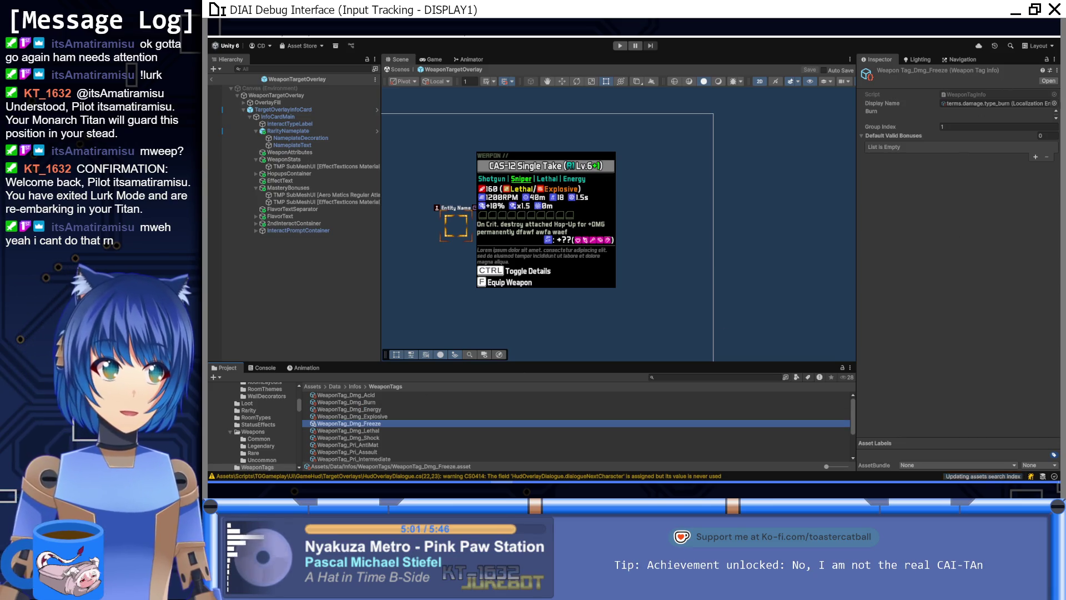
click(1054, 103)
click(763, 214)
key(Right)
key(Return)
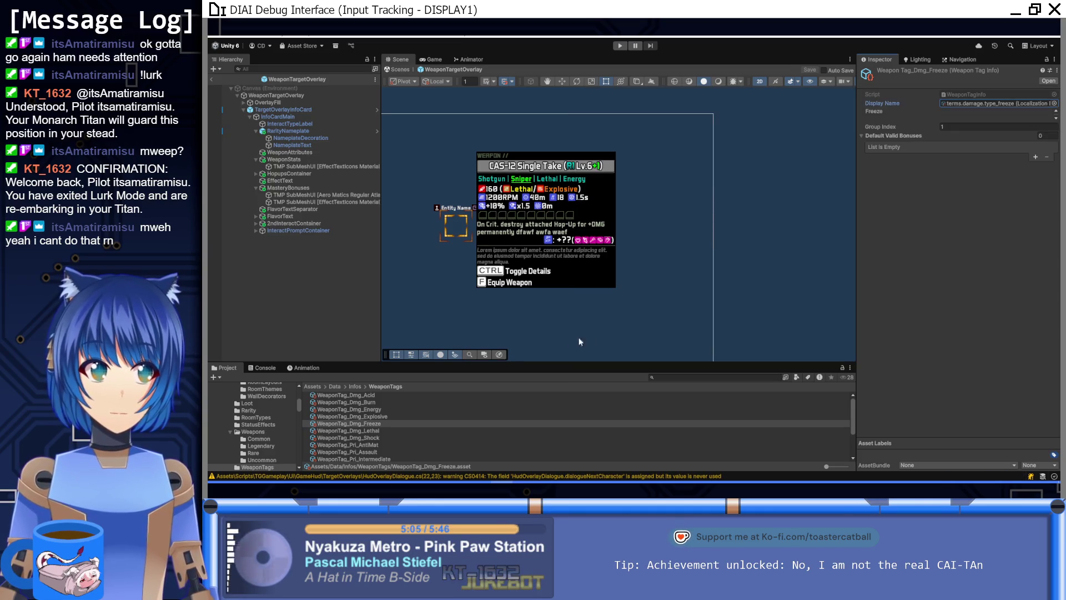
Step: Duplicate the Freeze tag as WeaponTag_Dmg_Slag with display name terms.damage.type_slag
click(385, 424)
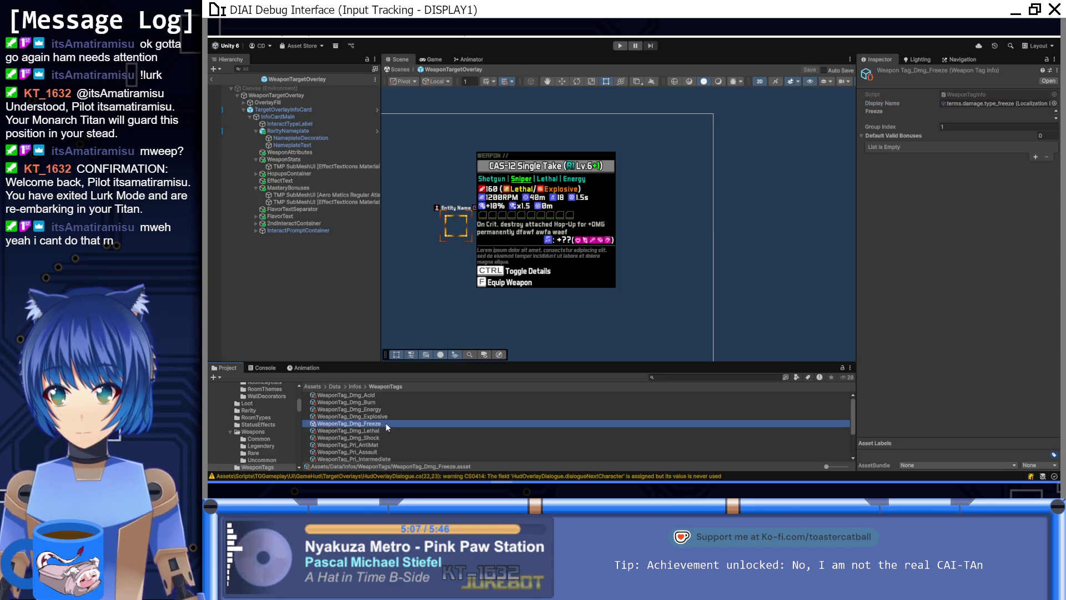
key(ctrl+d)
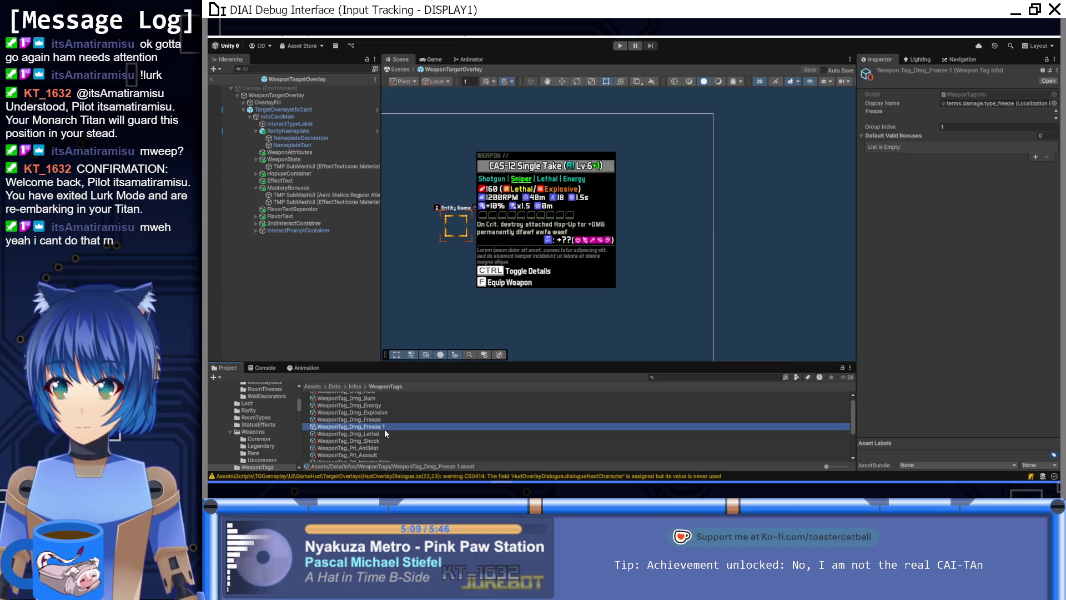
click(385, 427)
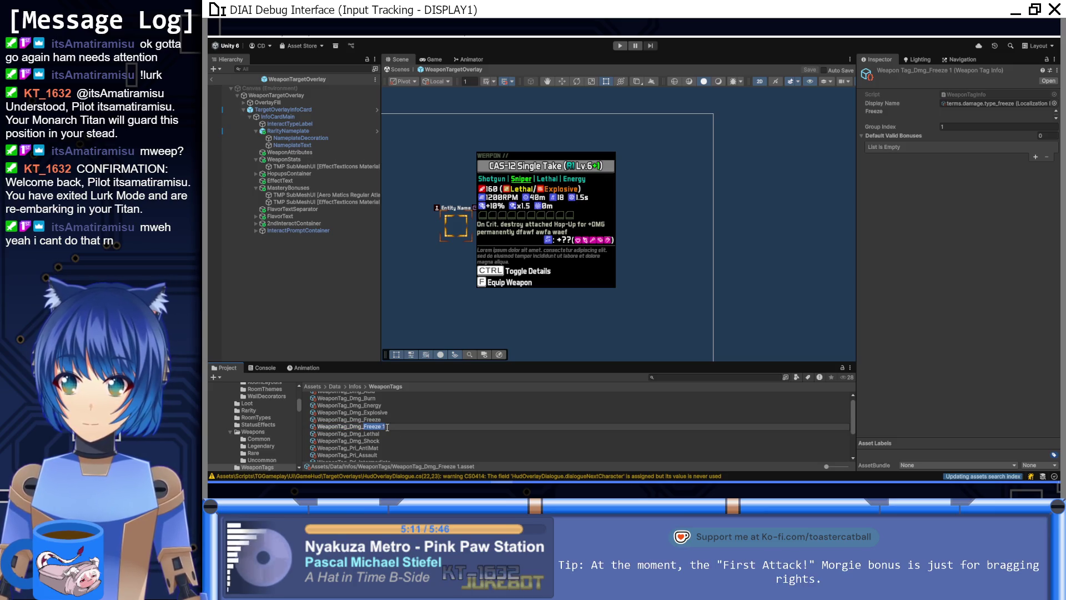
text(Sta)
key(Return)
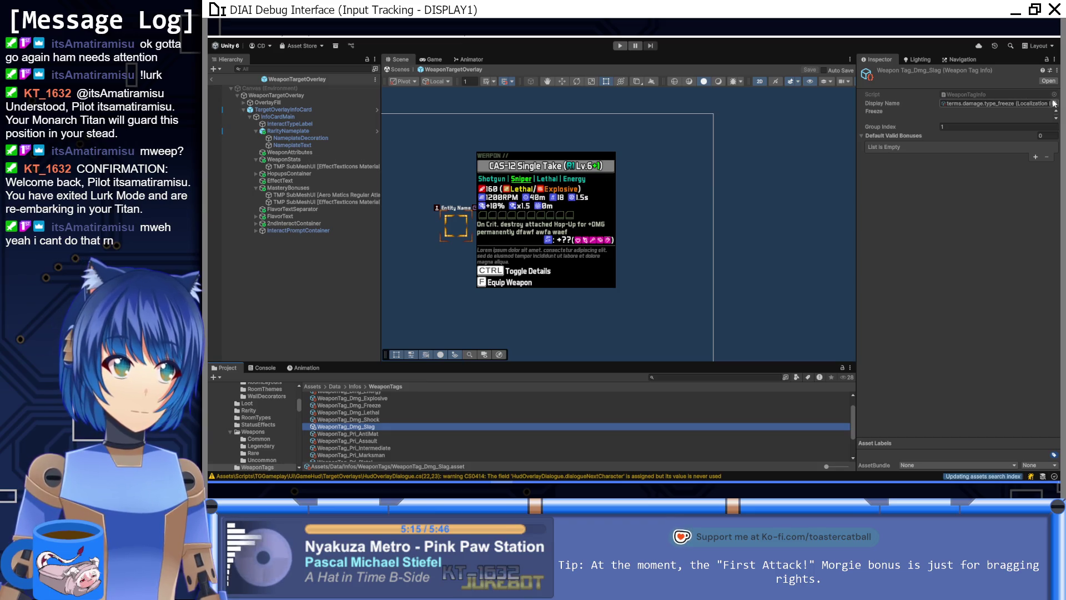
click(1054, 105)
click(967, 219)
double_click(967, 222)
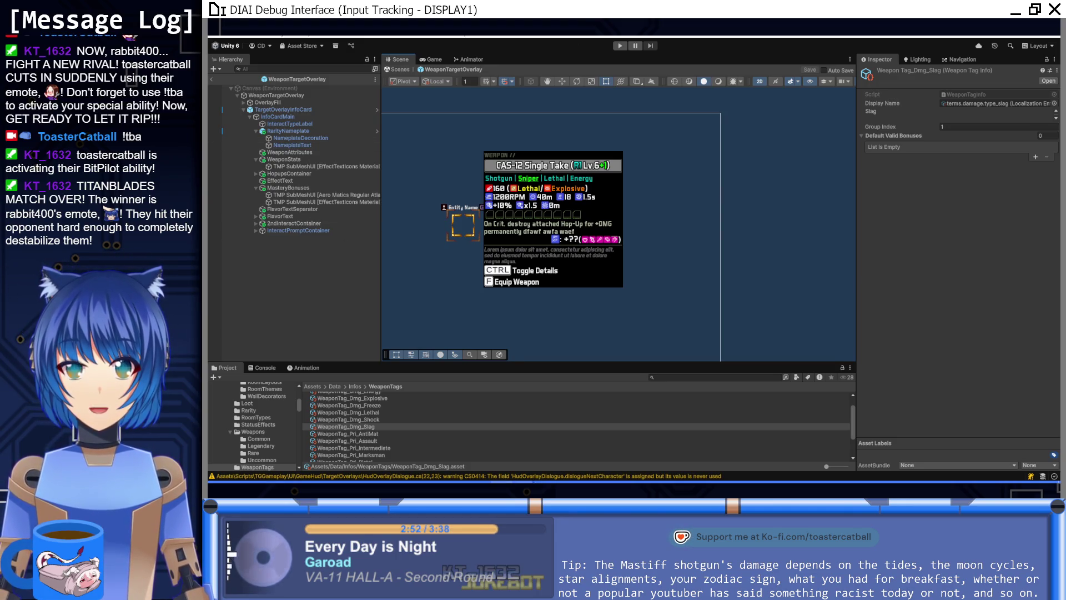
key(alt+Tab)
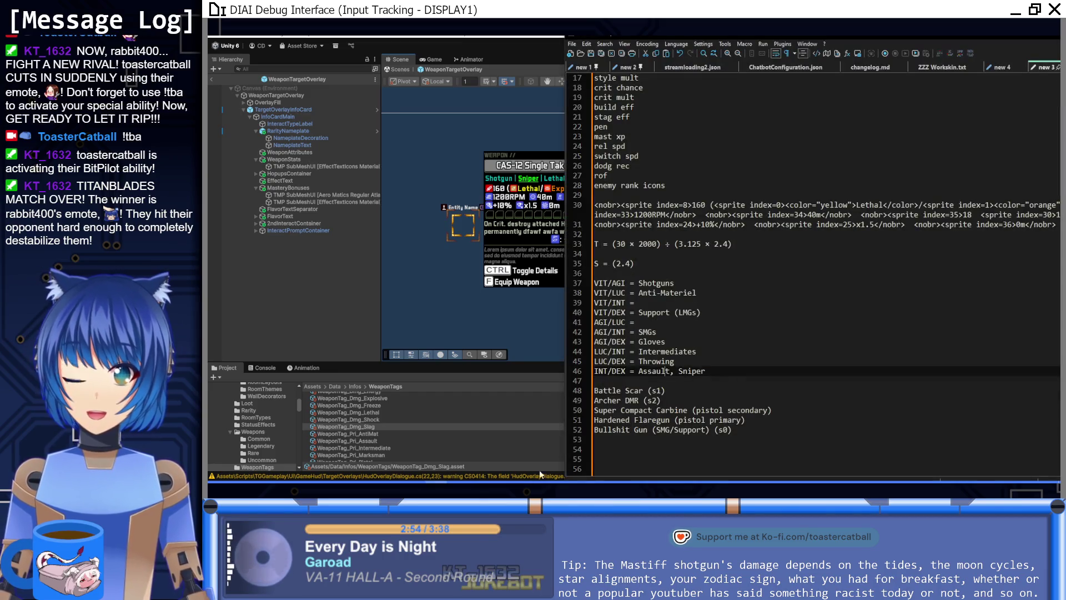
click(298, 314)
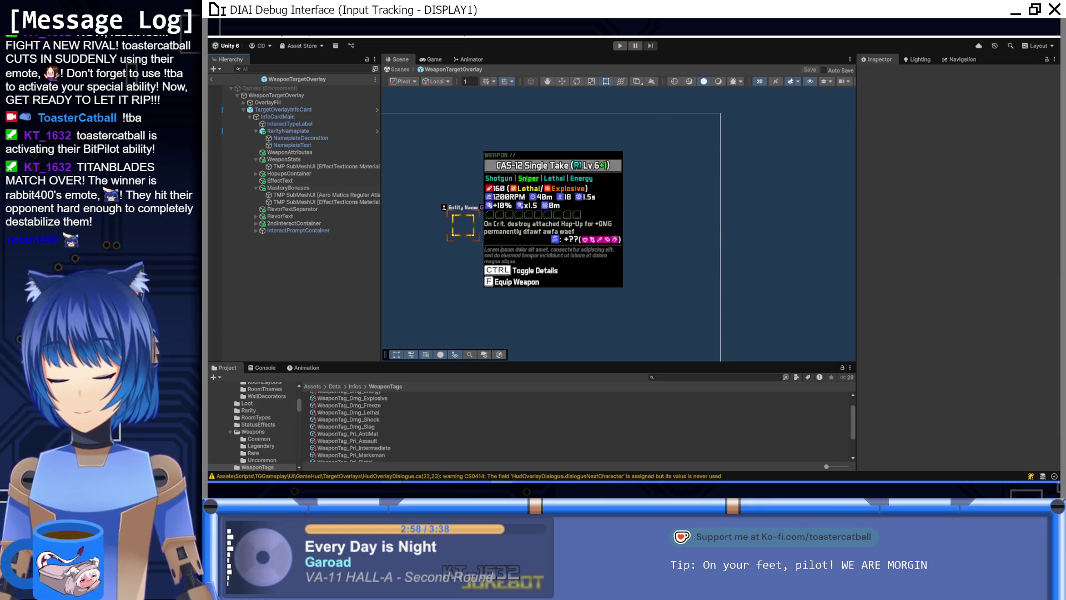
key(alt+Tab)
click(684, 399)
click(787, 409)
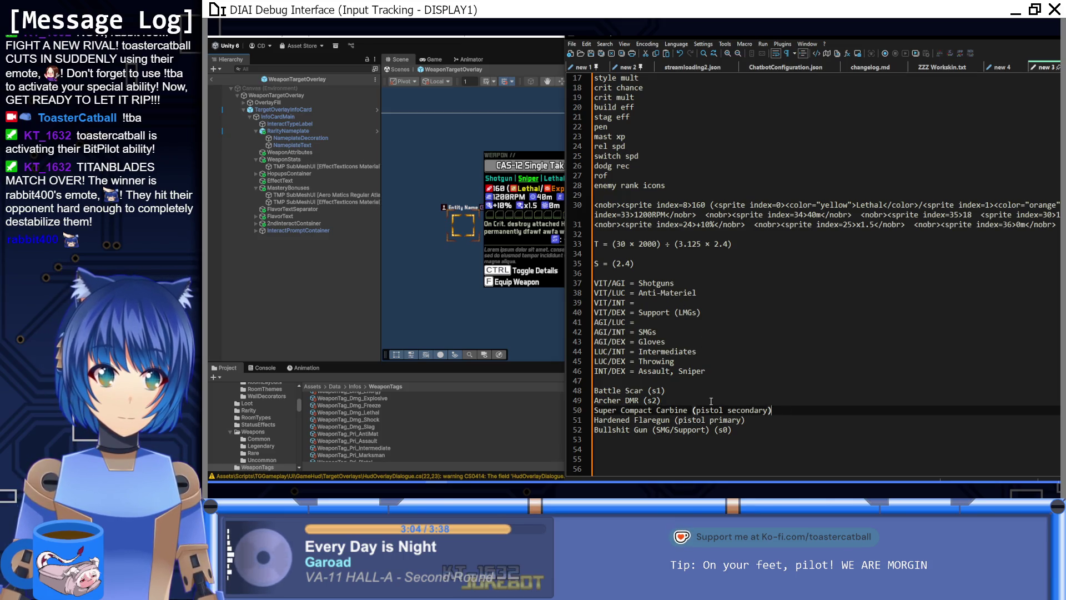
scroll(396, 428, down, 3)
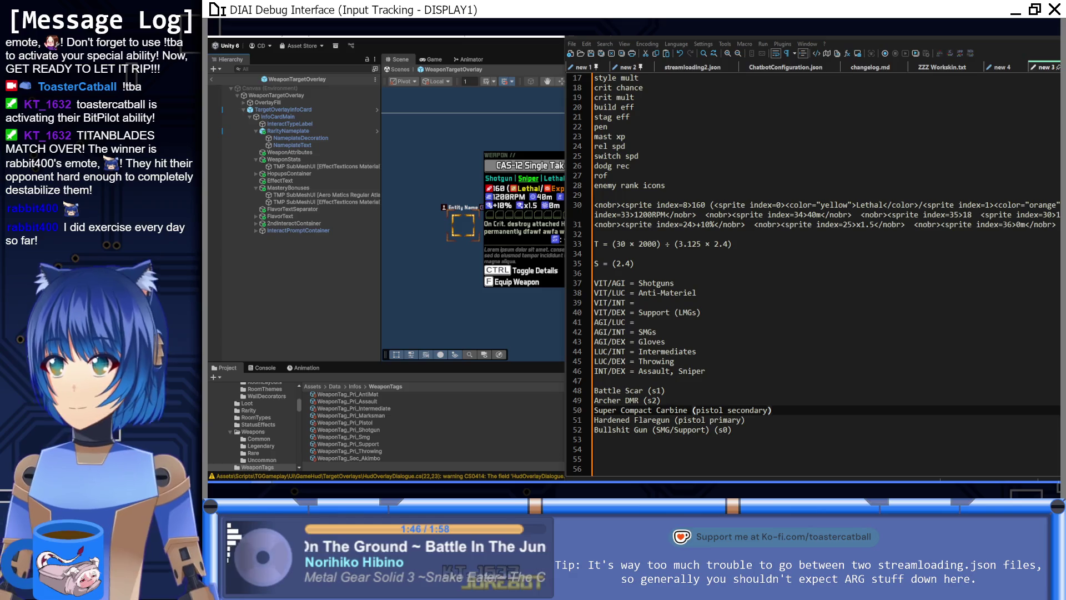
click(777, 428)
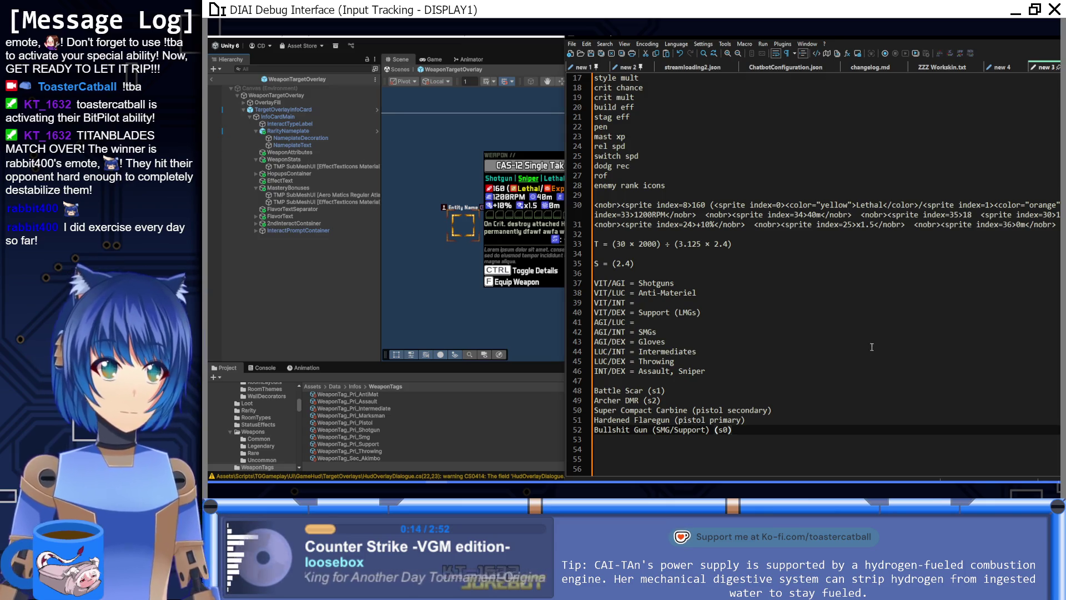
scroll(836, 337, up, 3)
scroll(836, 338, down, 3)
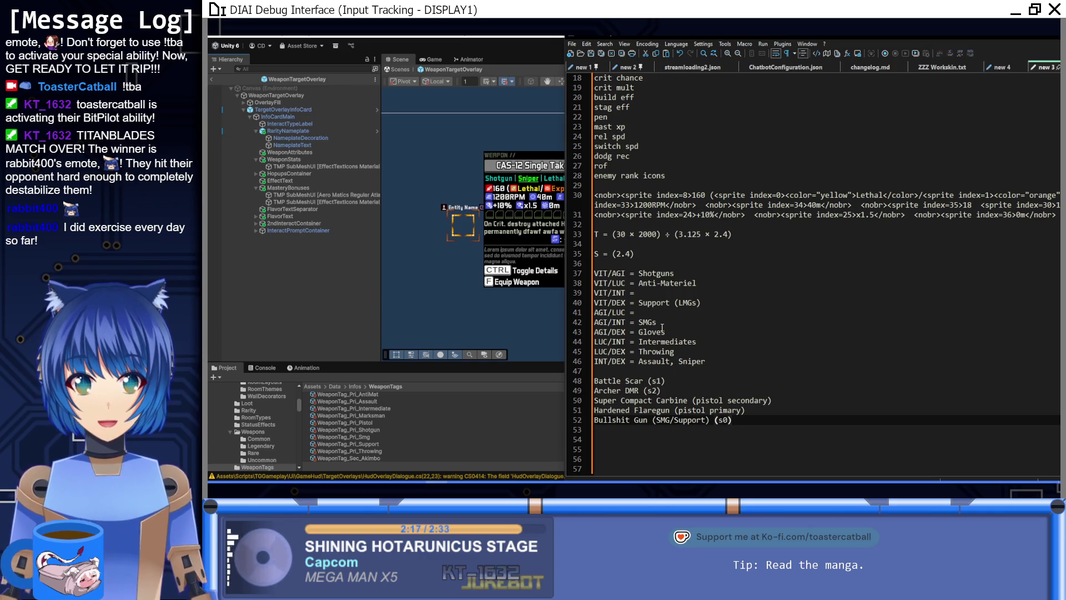
mouse_move(701, 282)
mouse_down()
mouse_move(639, 284)
mouse_move(706, 302)
mouse_move(639, 303)
mouse_move(661, 285)
mouse_up()
Step: Select mapping lines 37–46, from VIT/AGI = Shotguns through INT/DEX = Assault, Sniper
click(659, 293)
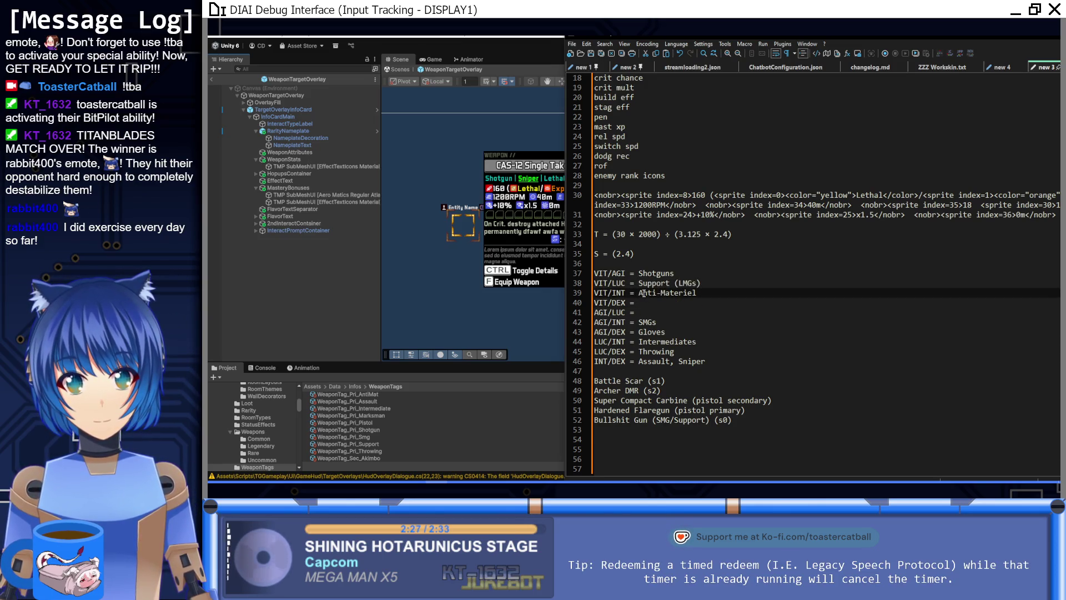
mouse_move(647, 293)
mouse_down()
mouse_move(697, 293)
mouse_move(675, 305)
mouse_up()
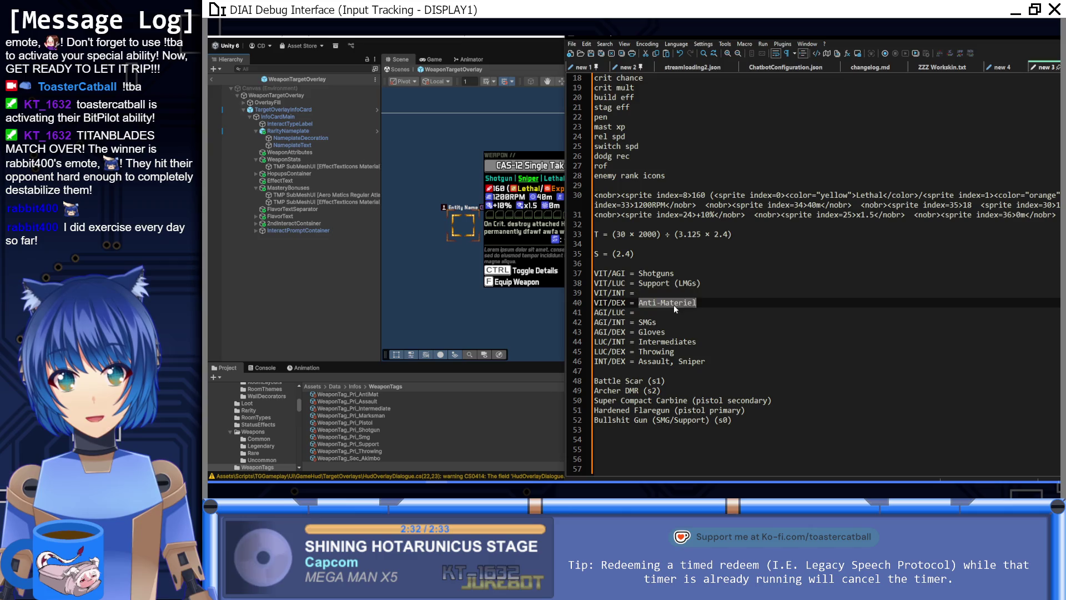
click(705, 297)
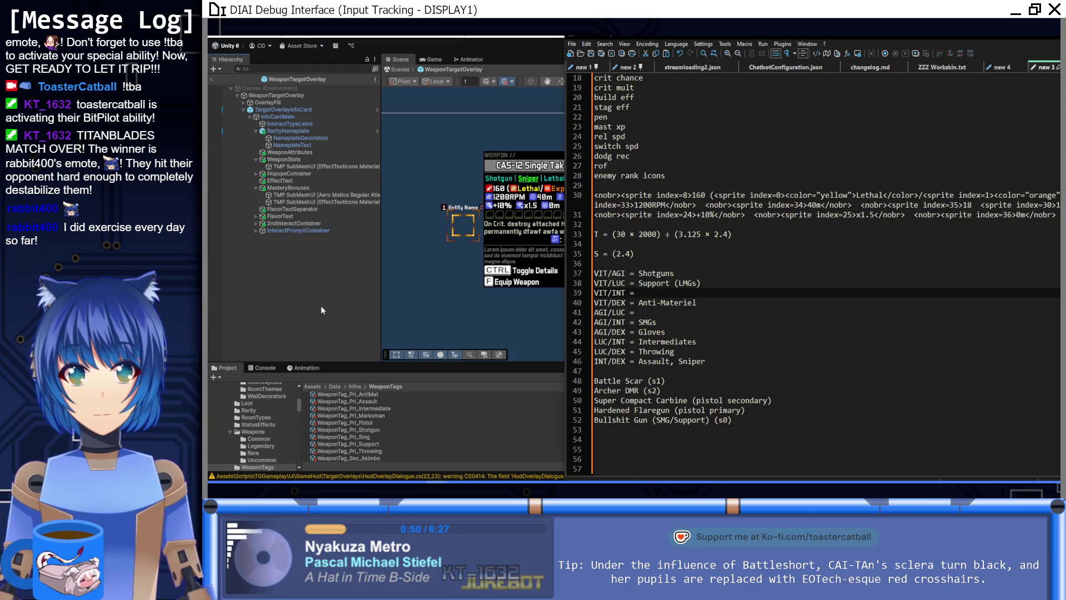
mouse_move(707, 362)
mouse_down()
mouse_move(628, 294)
mouse_move(584, 279)
mouse_up()
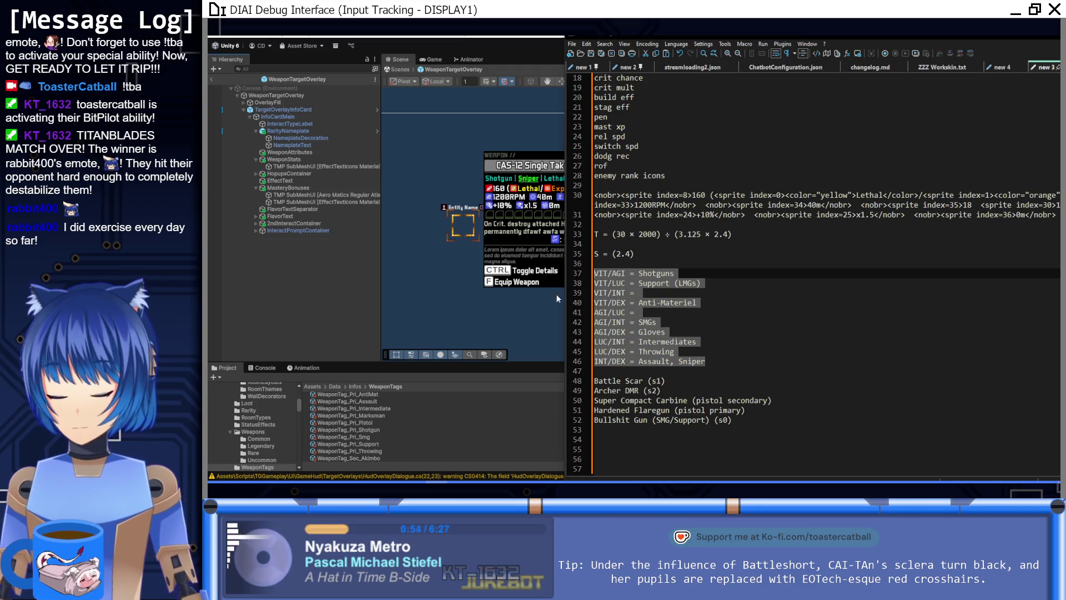
key(alt+Tab)
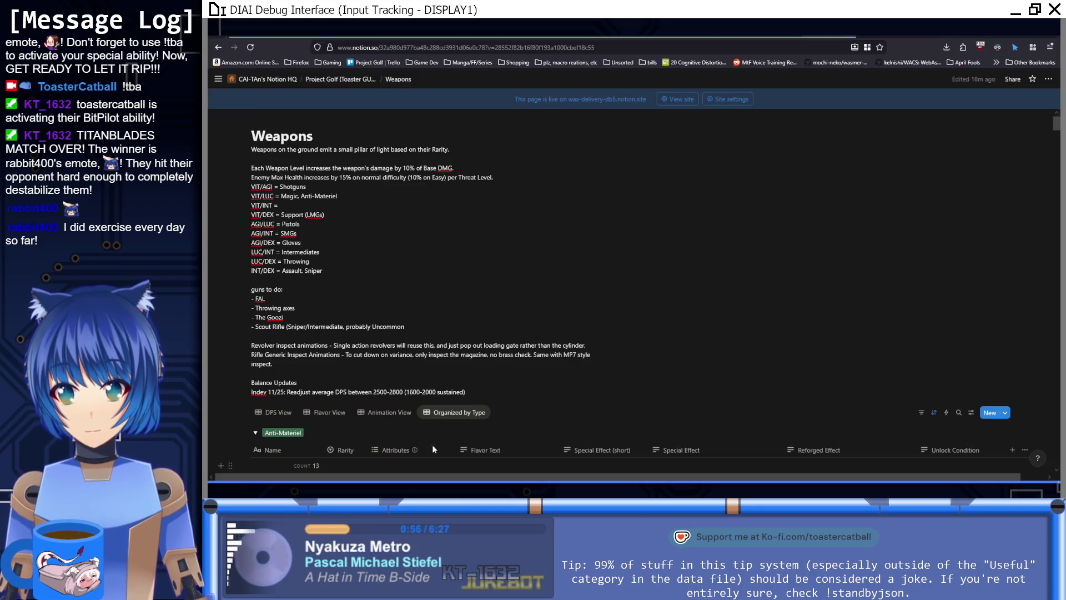
Step: Paste the updated stat-pair mapping over the old list on the Notion Weapons page
key(ctrl+v)
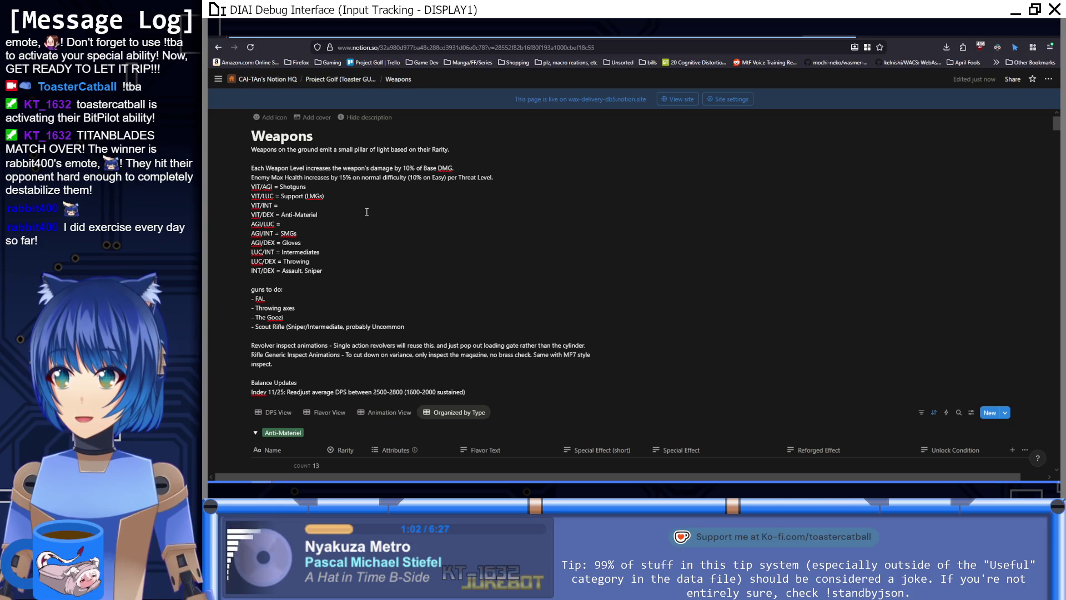
key(alt+Tab)
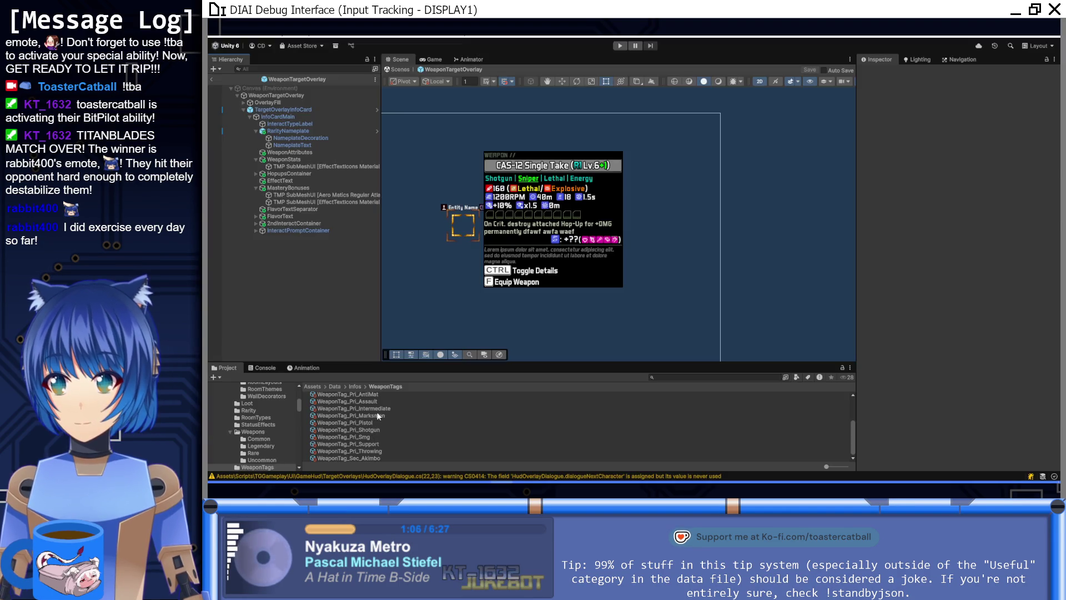
Step: Set WeaponTag_Pri_Support's second valid bonus to Lucidity
click(372, 444)
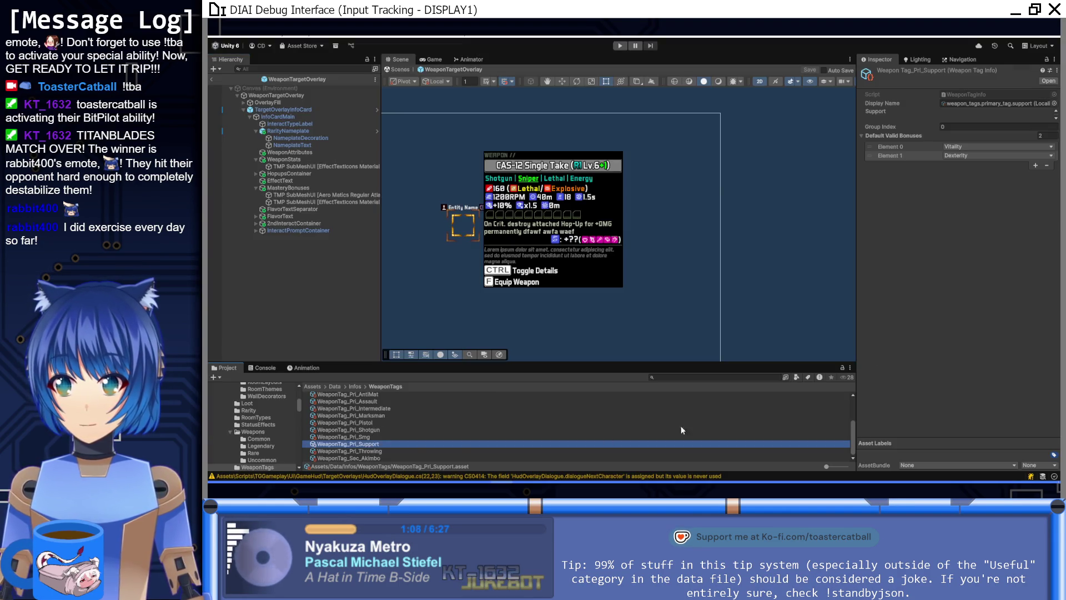
click(969, 155)
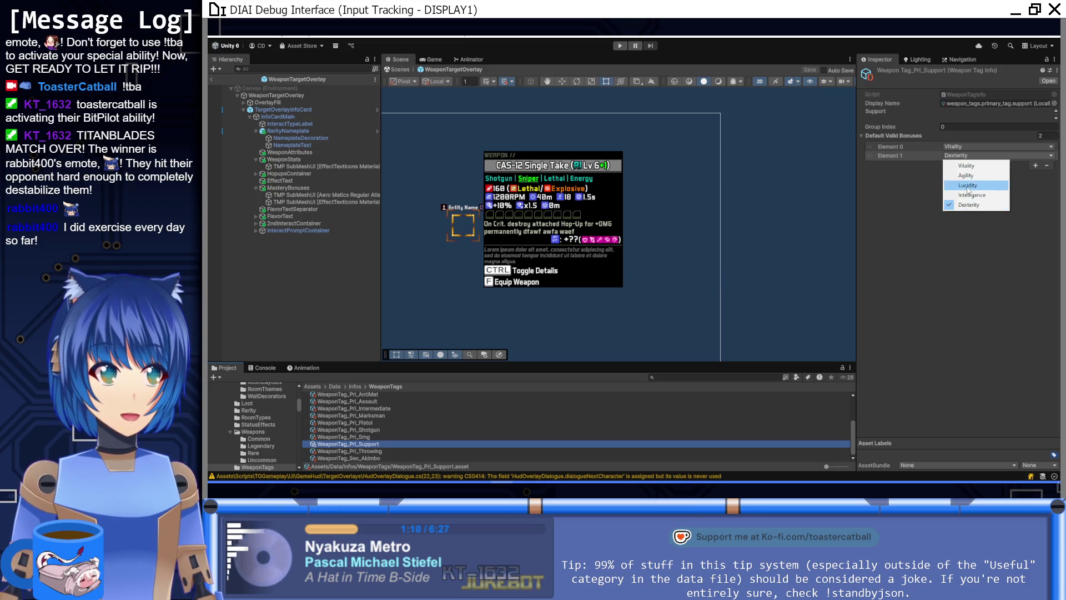
click(968, 185)
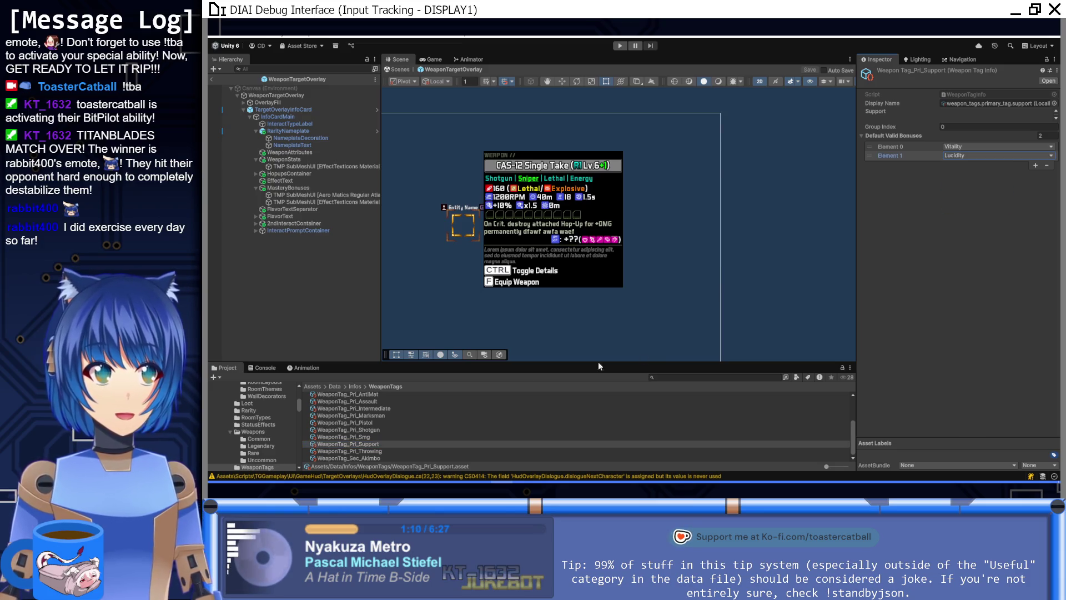
Step: Set WeaponTag_Pri_AntiMat's second valid bonus to Dexterity
scroll(381, 394, up, 1)
click(378, 416)
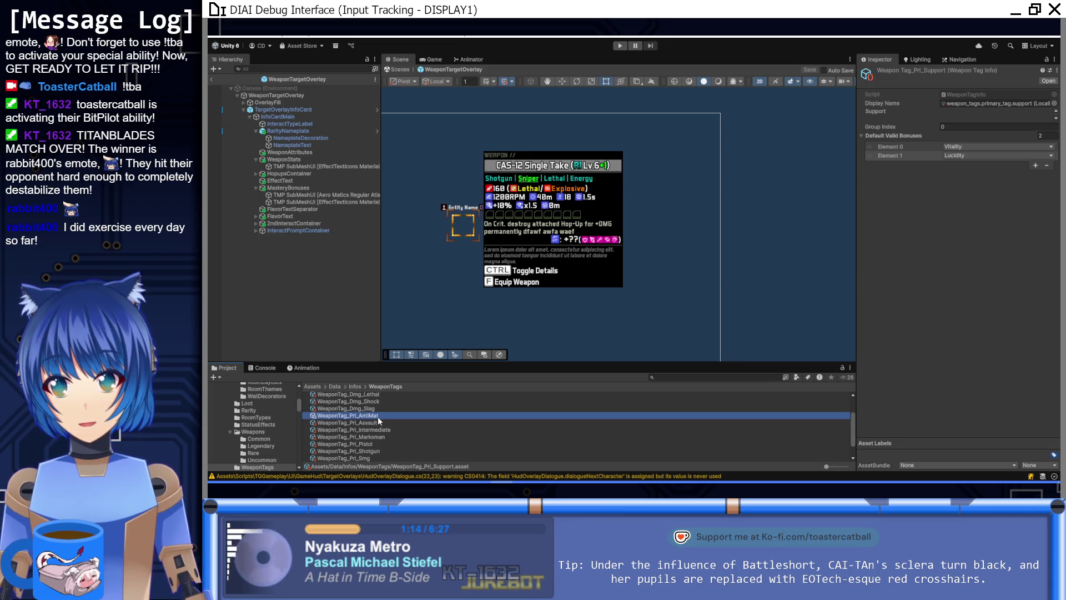
click(972, 155)
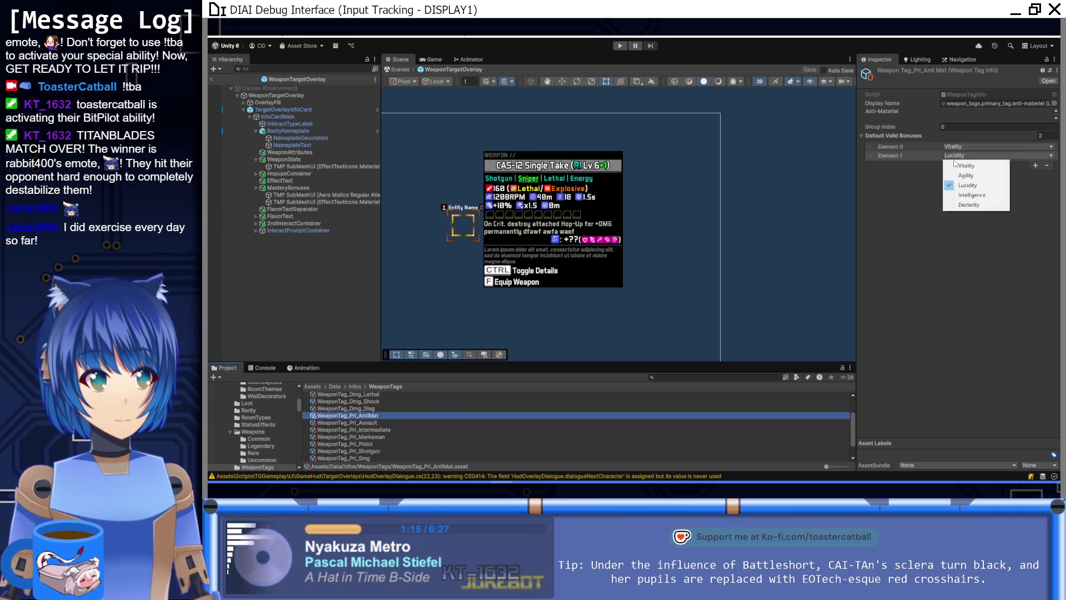
click(969, 203)
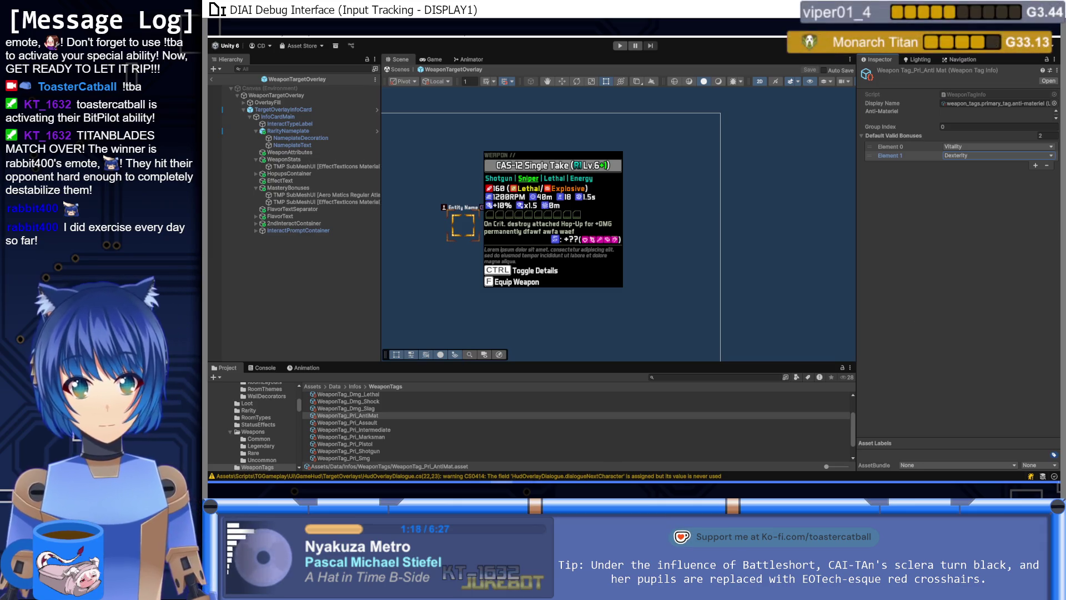
key(alt+Tab)
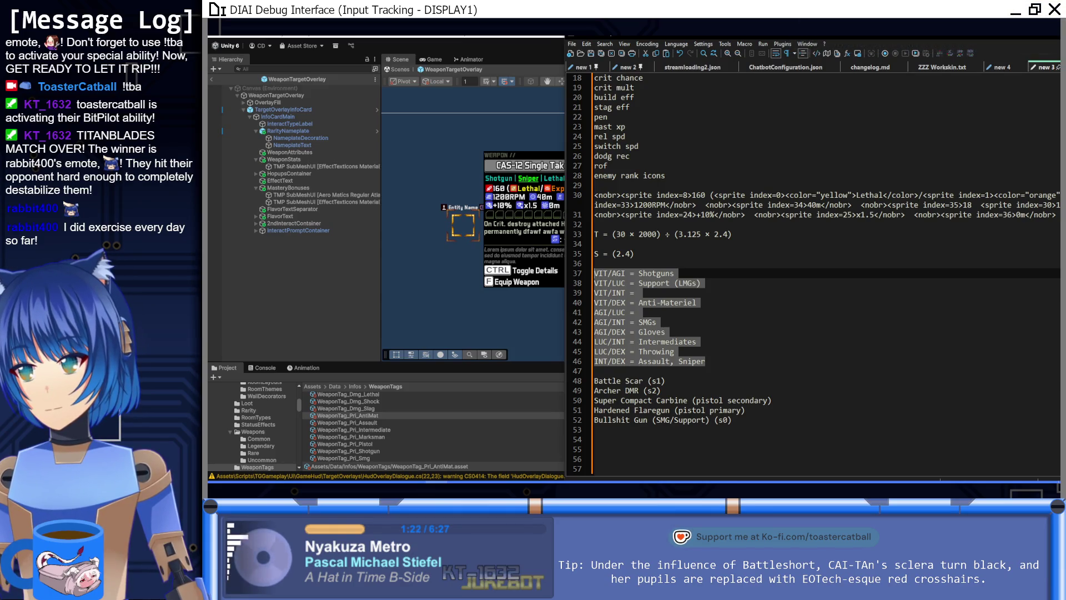
Step: Review the Anti-Materiel entry on line 40 of the notes, then return to Unity
click(674, 303)
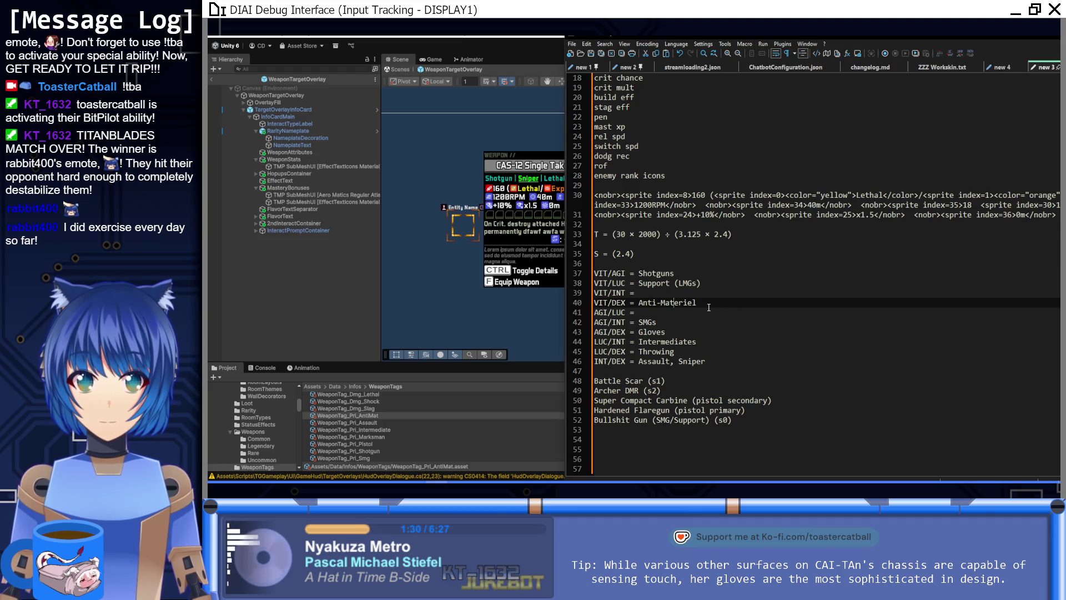
key(shift+Left)
key(shift+Left)
key(shift+Left)
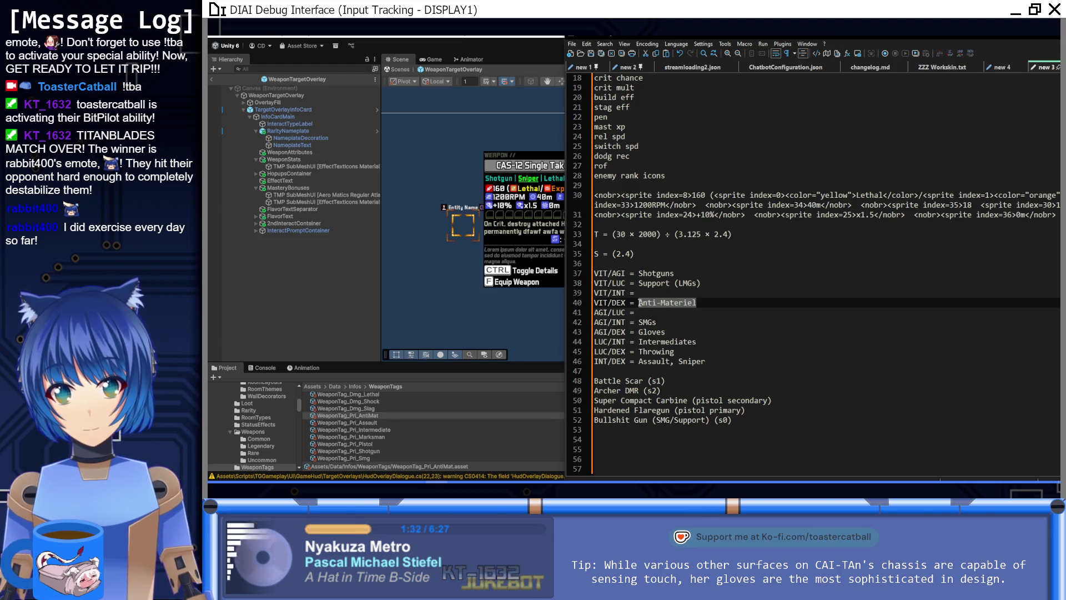
click(715, 304)
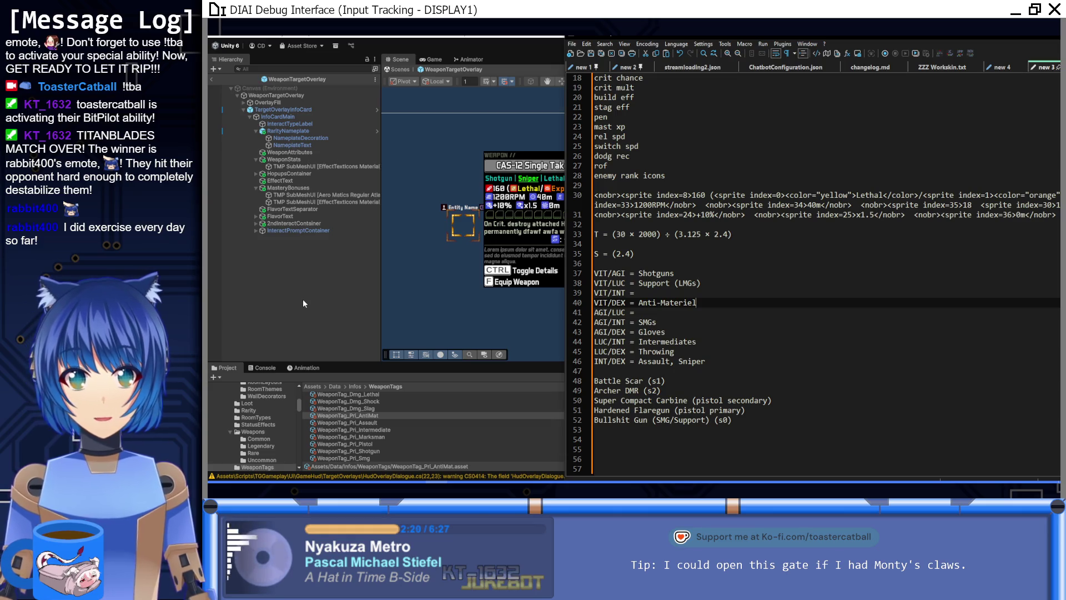
click(304, 303)
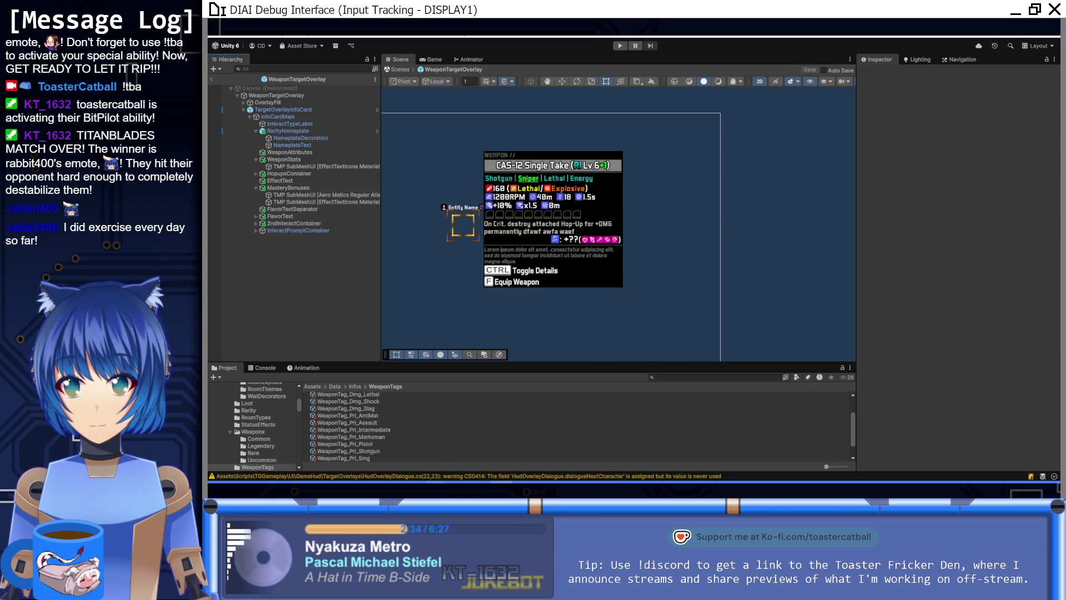
Step: Inspect WeaponTag_Pri_Assault and WeaponTag_Pri_Marksman to confirm both use Intelligence and Dexterity
key(alt+Tab)
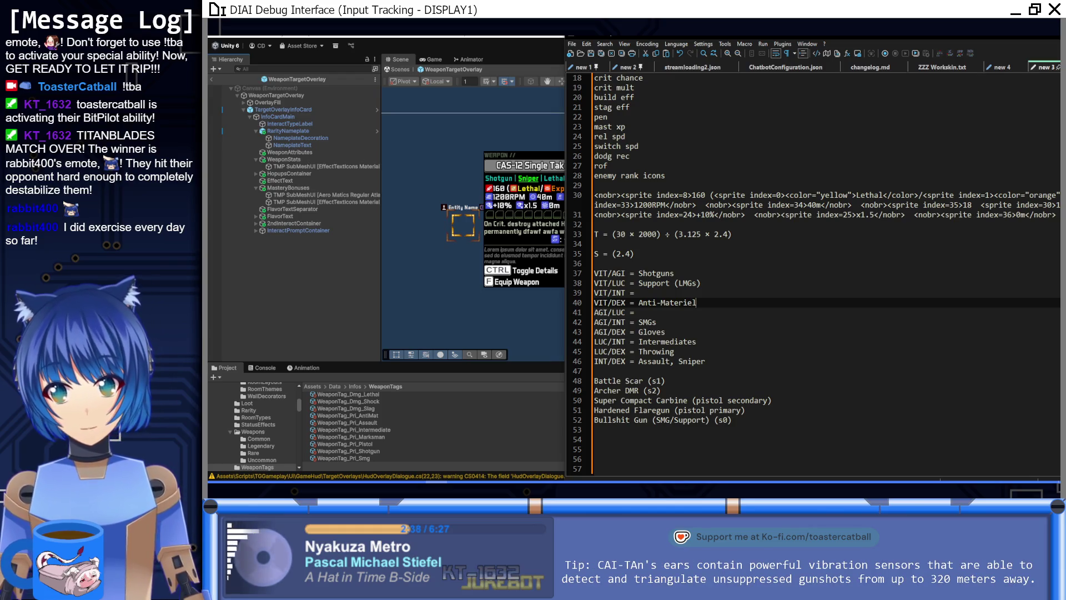
click(368, 422)
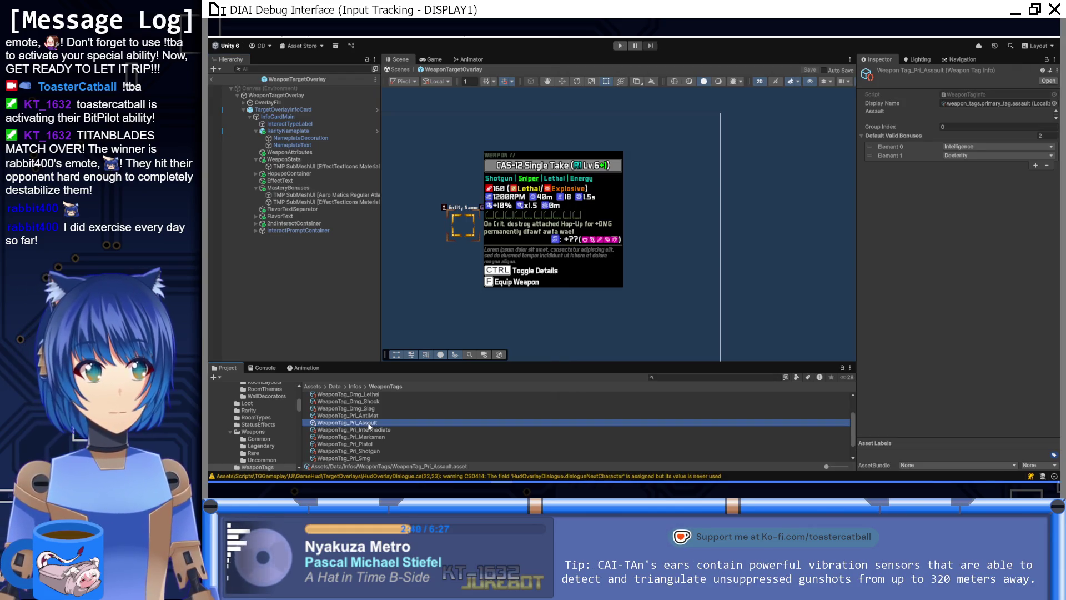
click(379, 436)
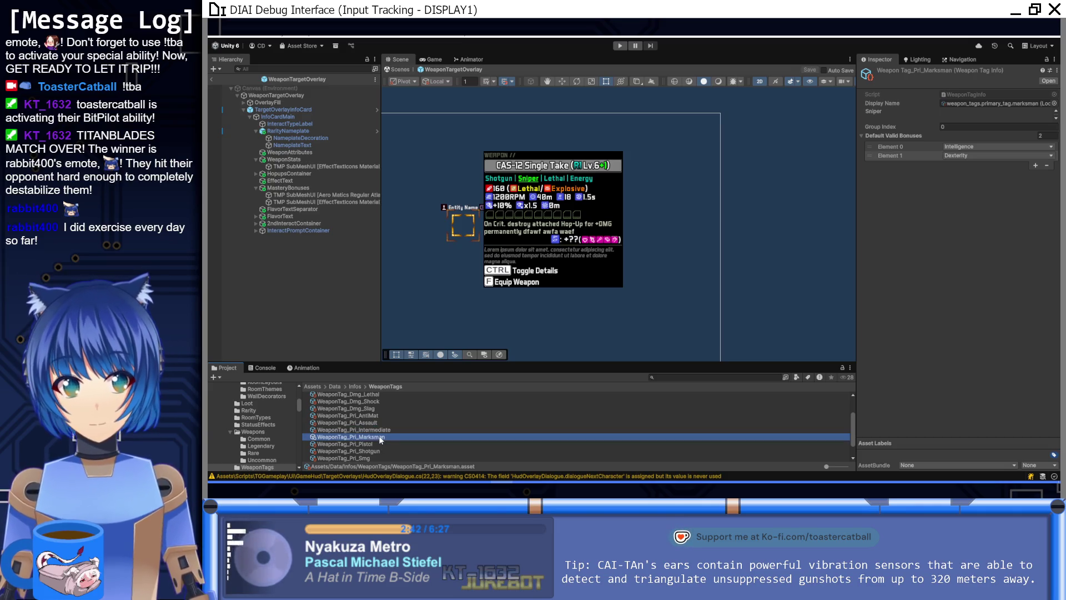
Step: Back in the notes, check Sniper on the INT/DEX line and place the caret on line 57
key(alt+Tab)
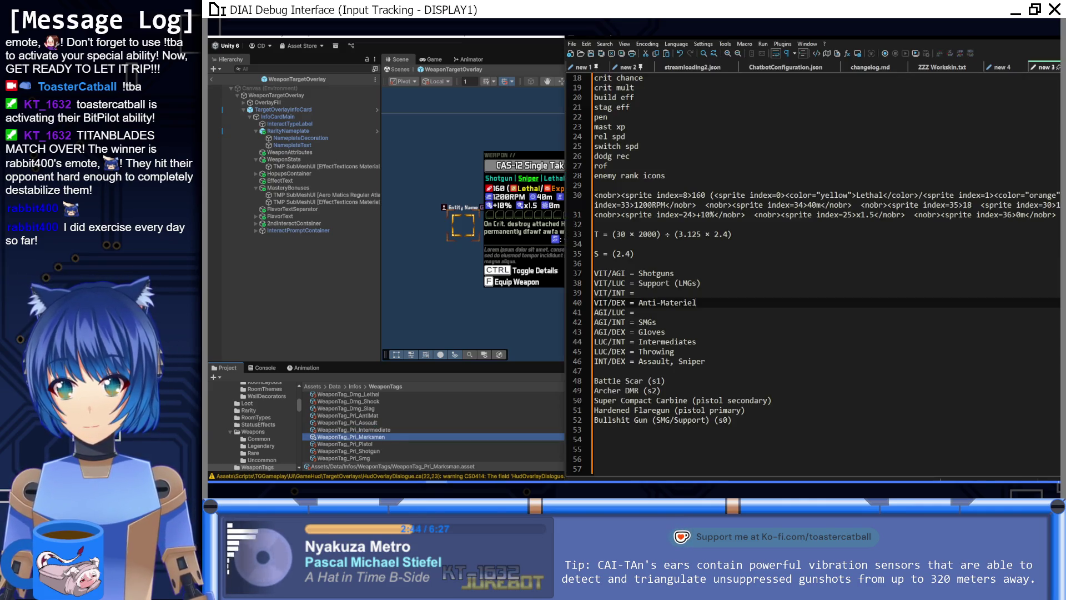
click(692, 362)
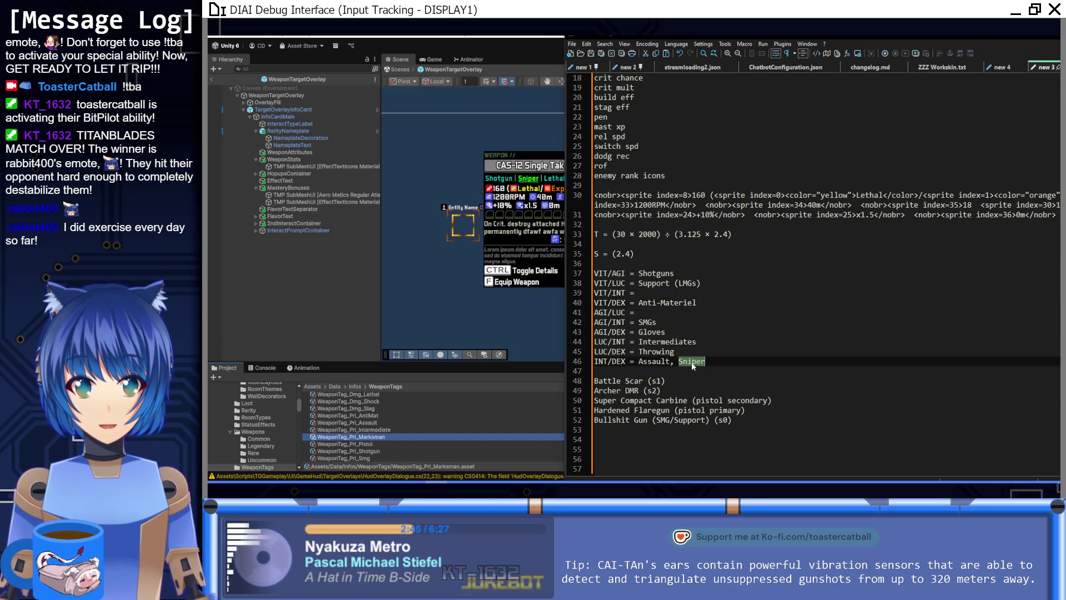
click(647, 469)
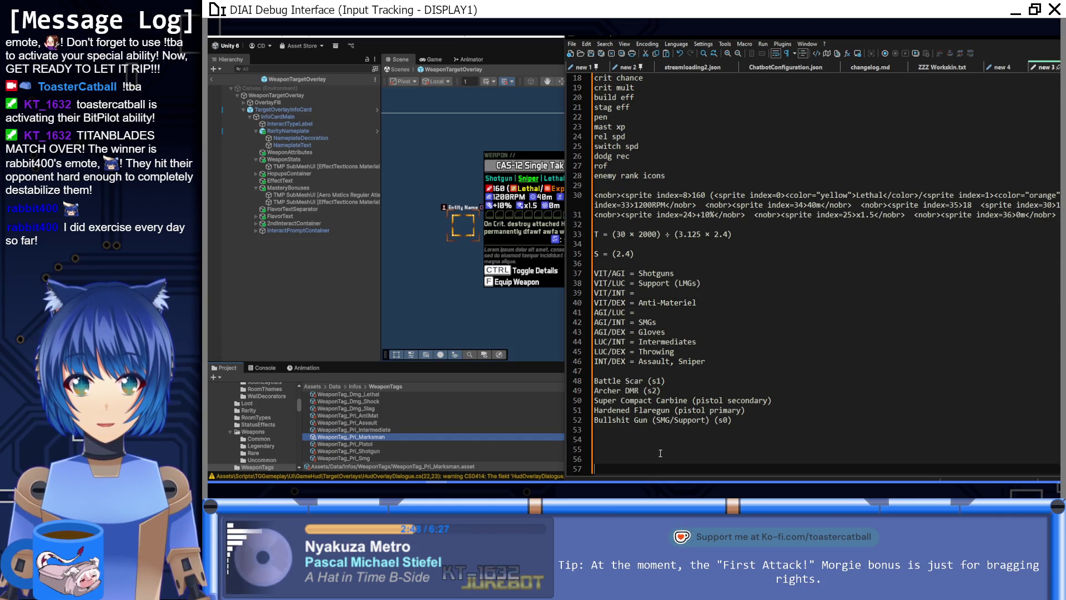